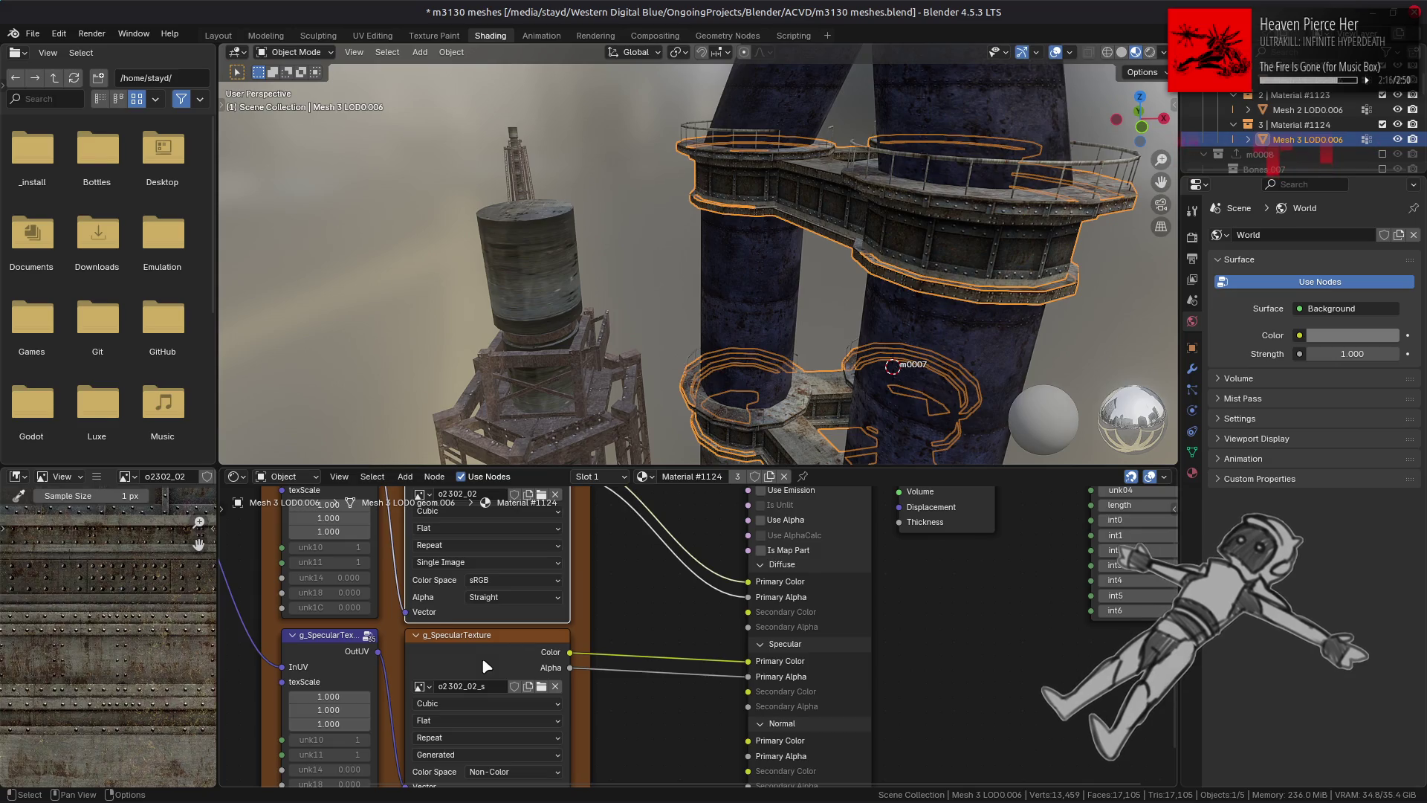
# Step: Replace Material #1124's specular texture with o2302_02_s.dds, then return to the Layout workspace
pyautogui.click(99, 478)
pyautogui.moveTo(125, 510)
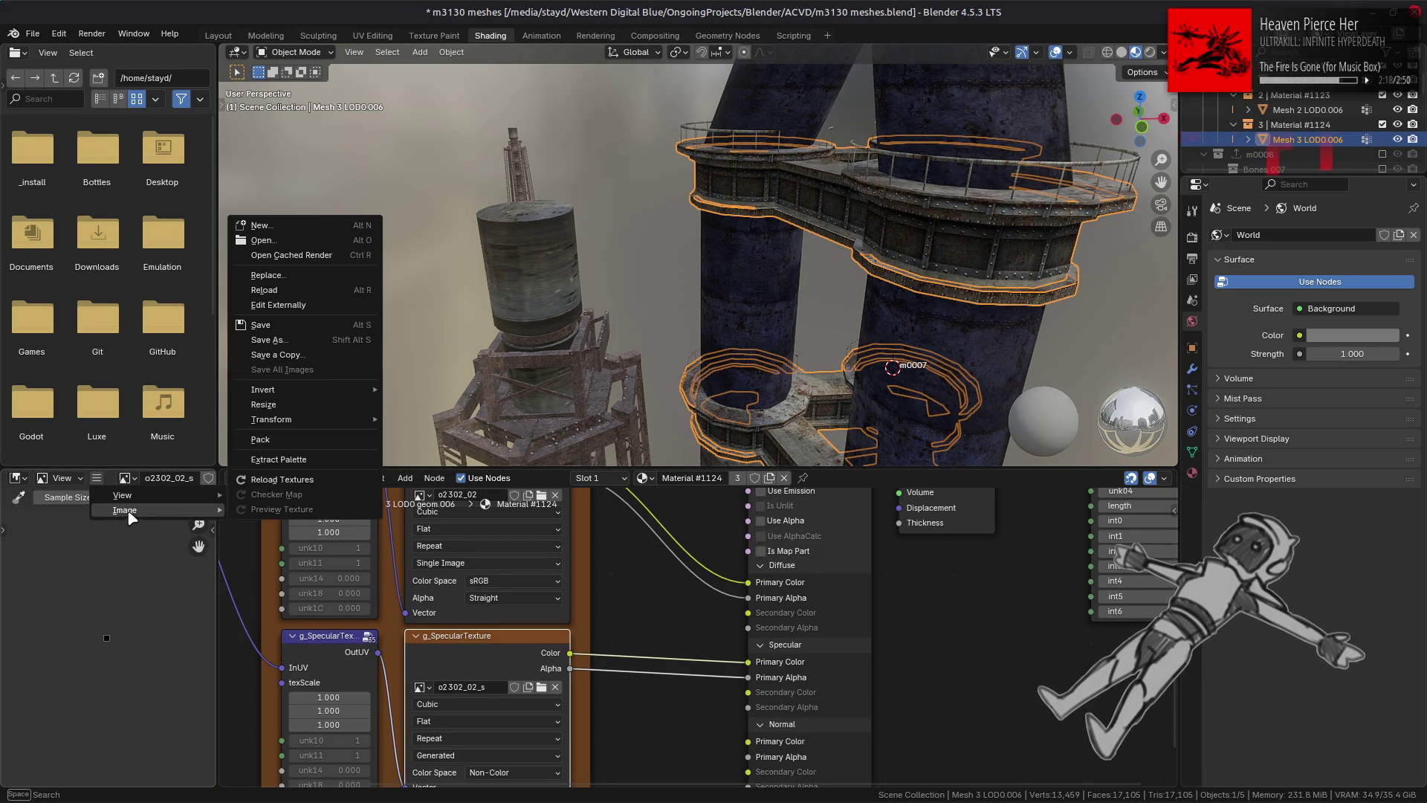
pyautogui.click(309, 276)
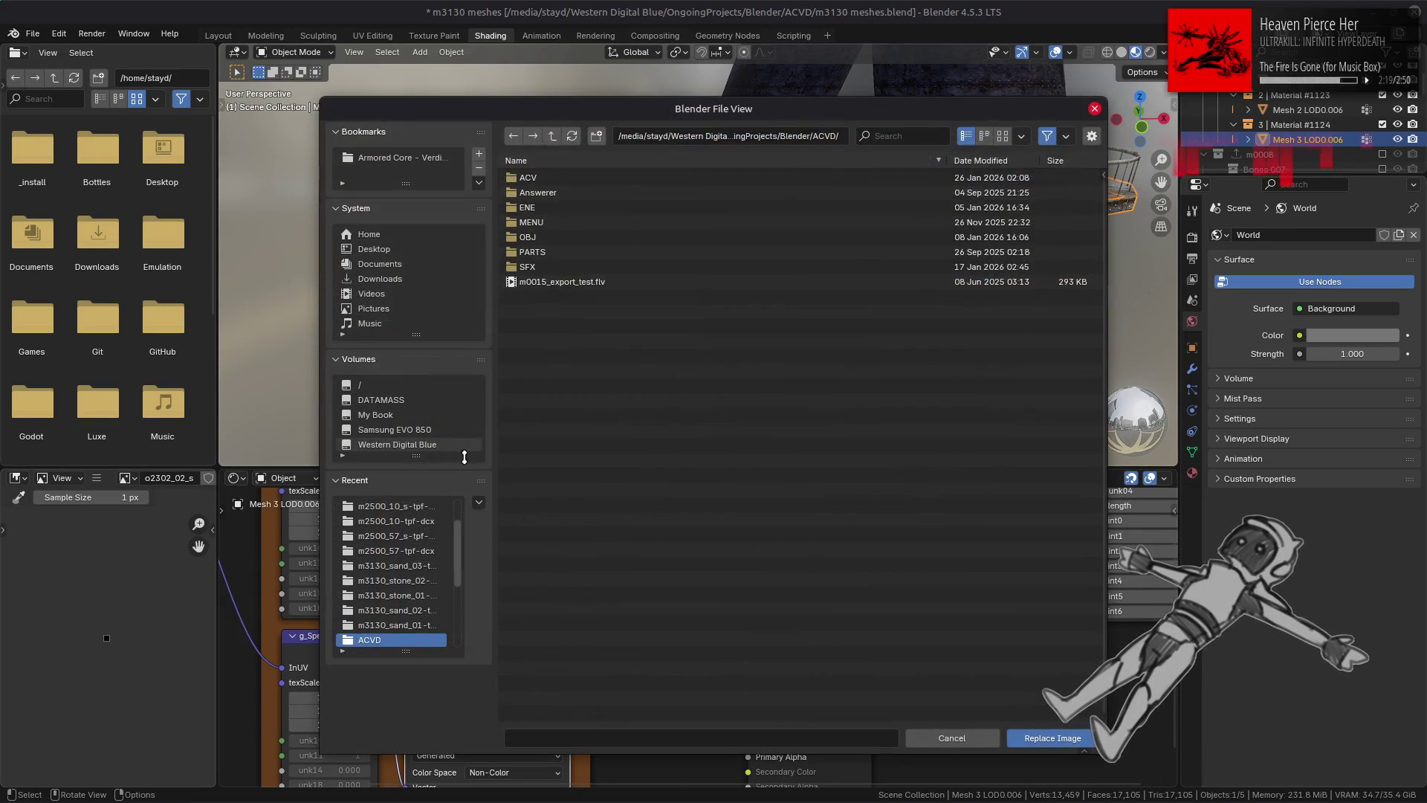
pyautogui.click(372, 506)
pyautogui.click(552, 135)
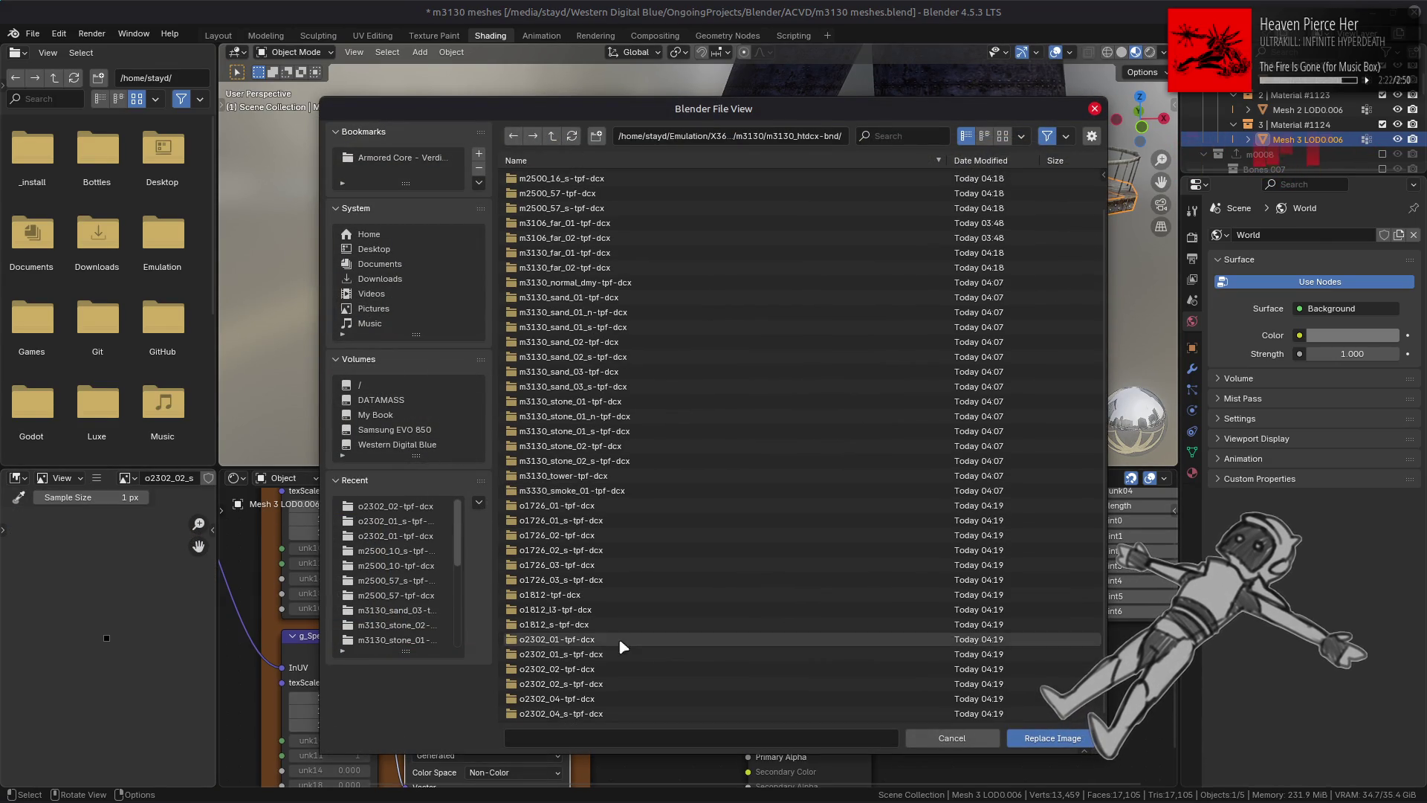
pyautogui.doubleClick(602, 683)
pyautogui.doubleClick(572, 180)
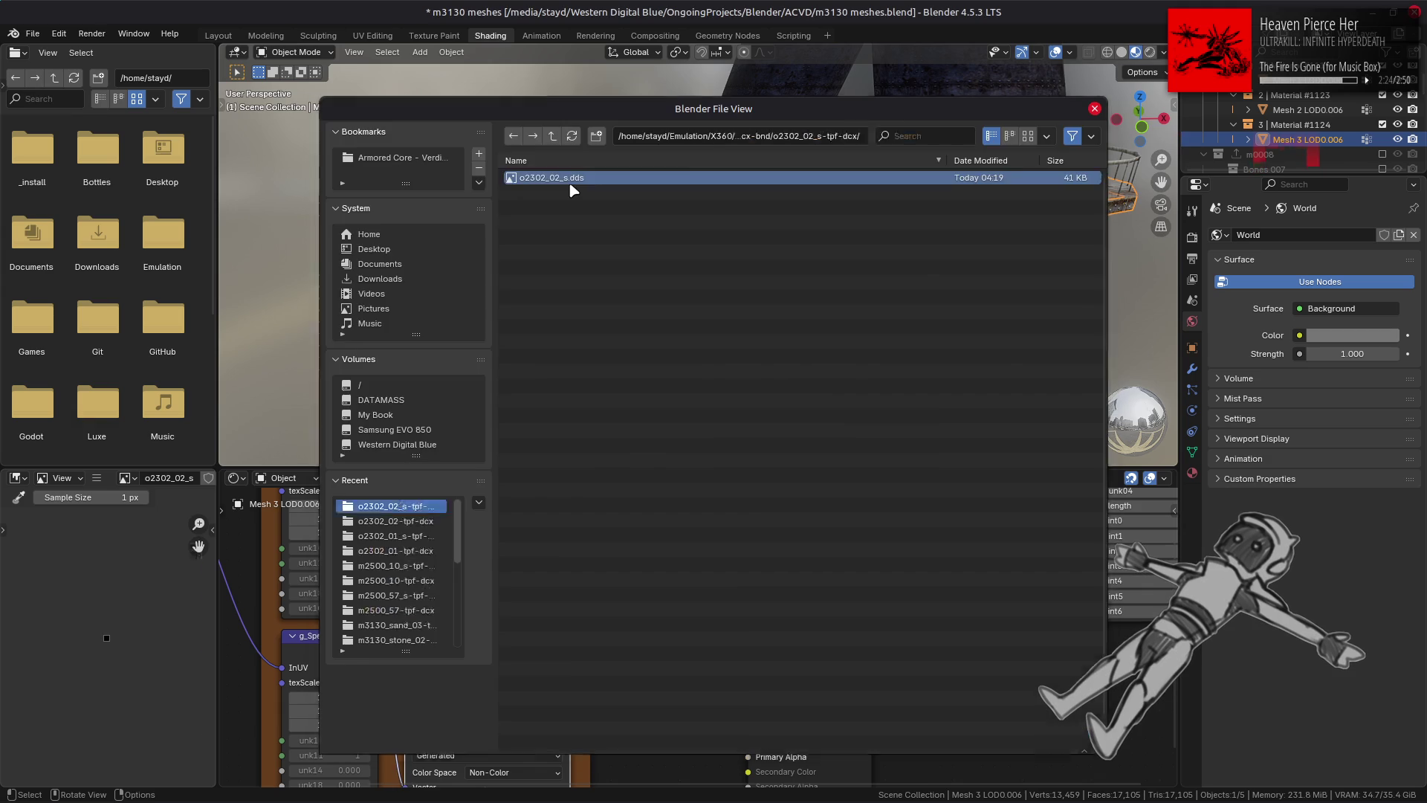
pyautogui.click(508, 625)
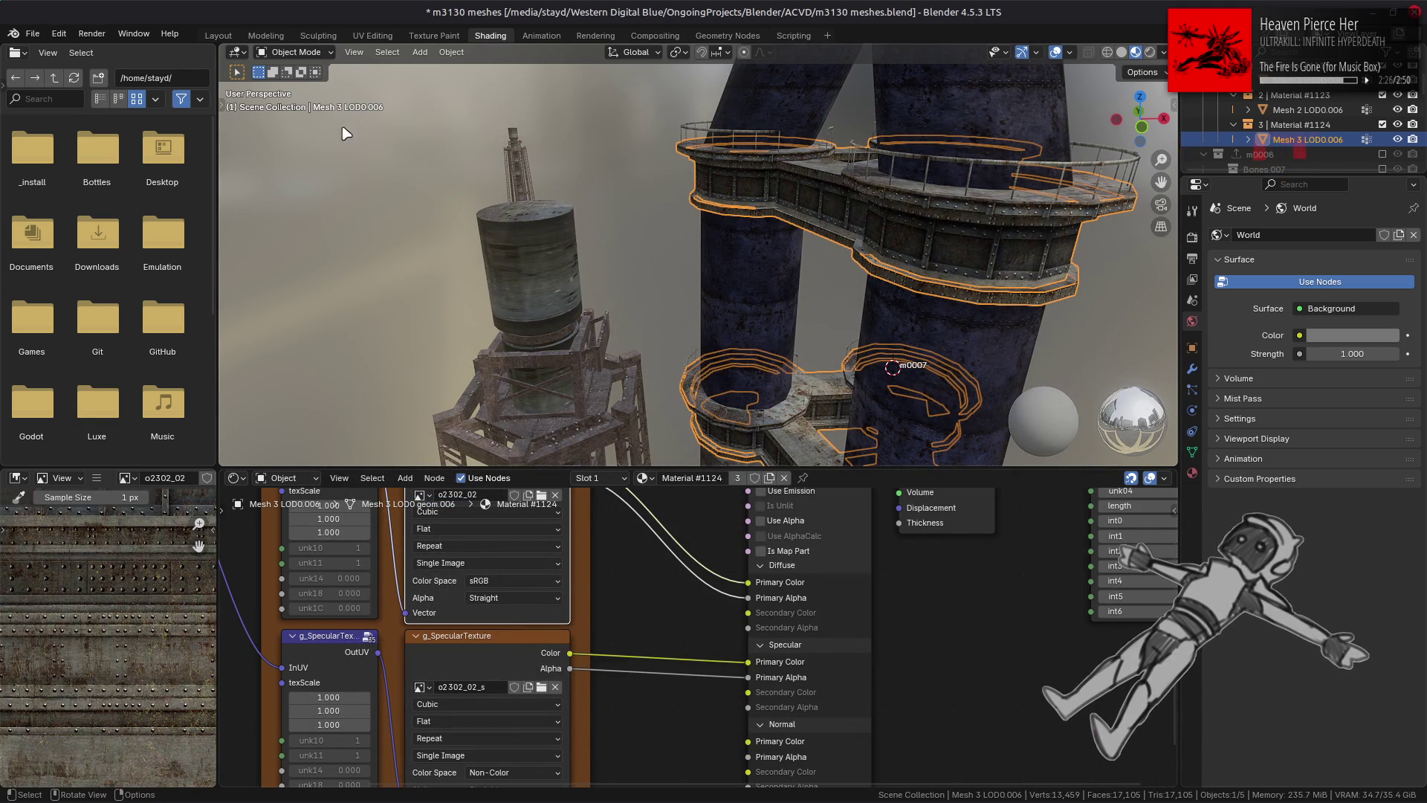
pyautogui.click(218, 36)
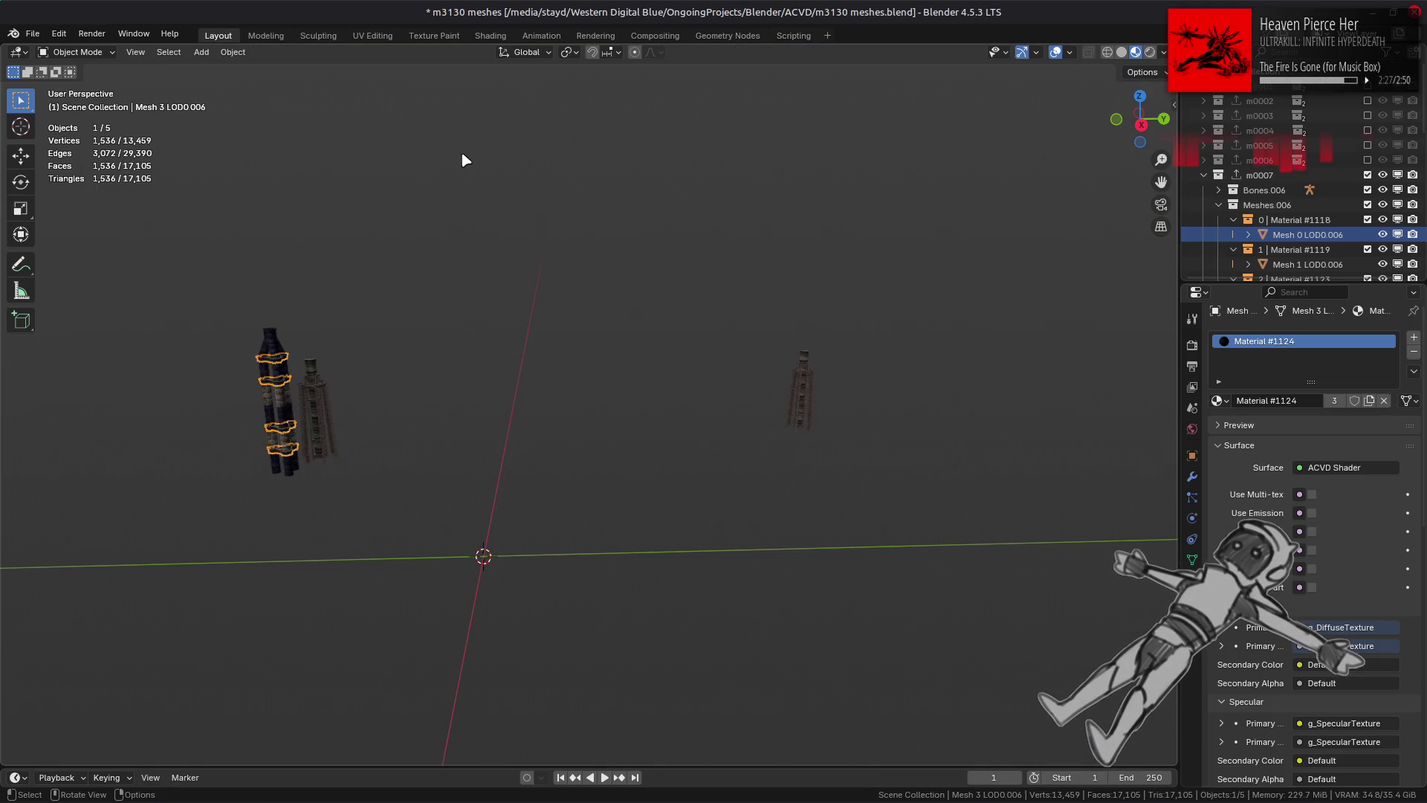
# Step: Deselect everything, orbit out over the m0007 towers, and save m3130 meshes.blend
pyautogui.click(718, 334)
pyautogui.click(1163, 54)
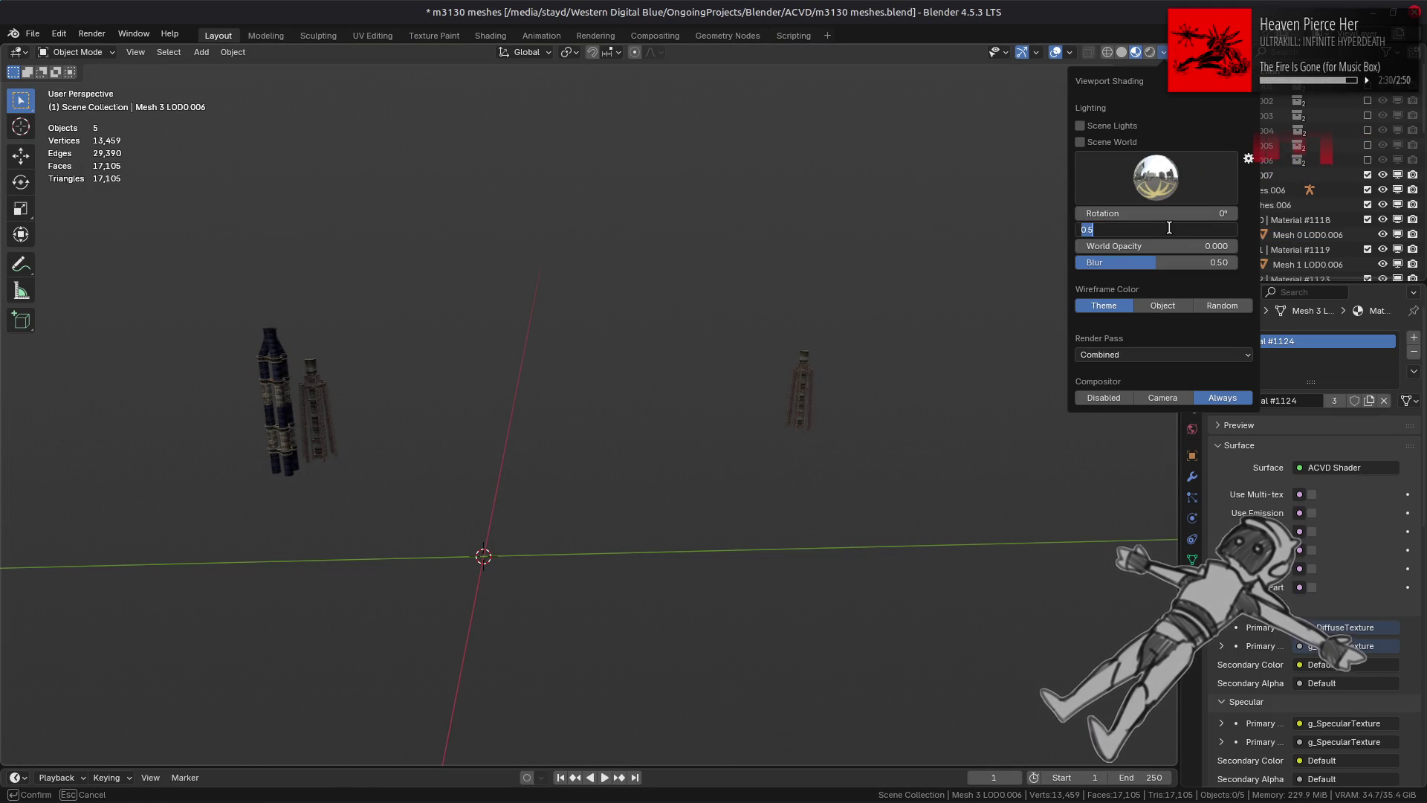
pyautogui.moveTo(892, 312)
pyautogui.mouseDown(button='middle')
pyautogui.moveTo(815, 372)
pyautogui.moveTo(578, 345)
pyautogui.moveTo(628, 344)
pyautogui.moveTo(637, 371)
pyautogui.moveTo(627, 332)
pyautogui.moveTo(634, 363)
pyautogui.moveTo(959, 350)
pyautogui.moveTo(750, 375)
pyautogui.moveTo(752, 418)
pyautogui.moveTo(732, 428)
pyautogui.moveTo(777, 439)
pyautogui.moveTo(764, 442)
pyautogui.moveTo(783, 404)
pyautogui.moveTo(835, 395)
pyautogui.moveTo(773, 385)
pyautogui.mouseUp(button='middle')
pyautogui.scroll(-5, 773, 417)
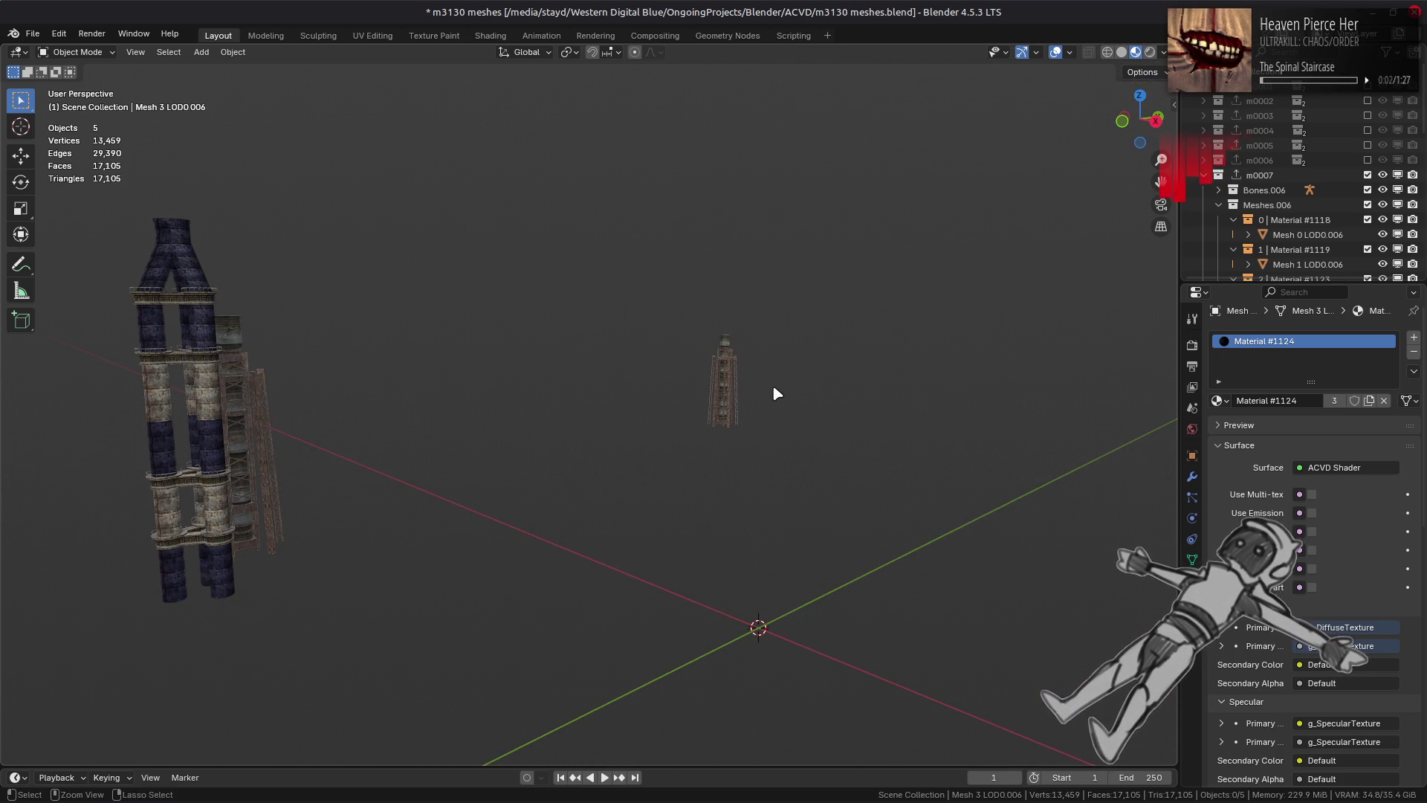
pyautogui.hotkey('ctrl', 's')
pyautogui.hotkey('shift', 'a')
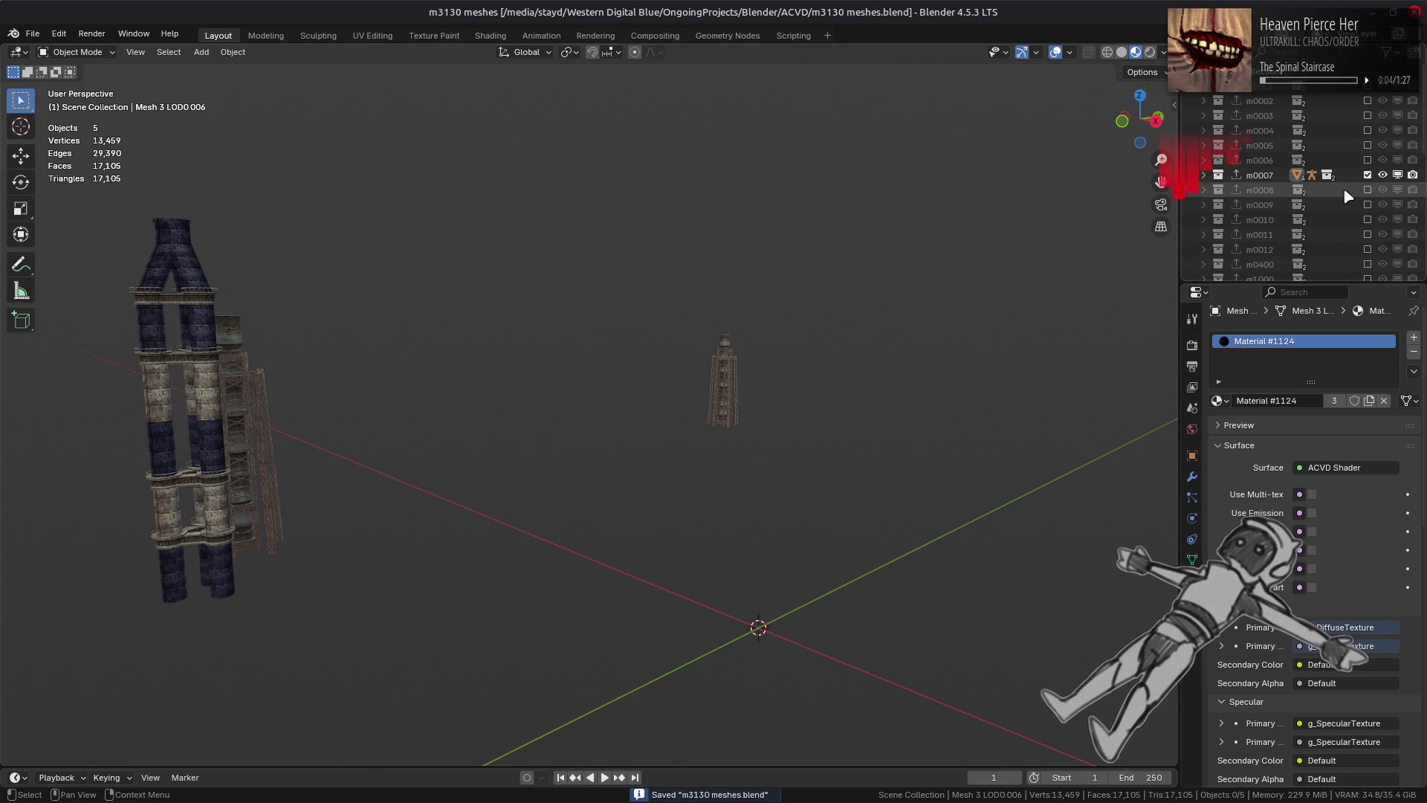
# Step: Step through the m0007–m0011 collections, leaving only the m0012 terrain visible
pyautogui.click(1368, 174)
pyautogui.click(1367, 190)
pyautogui.scroll(-3, 813, 312)
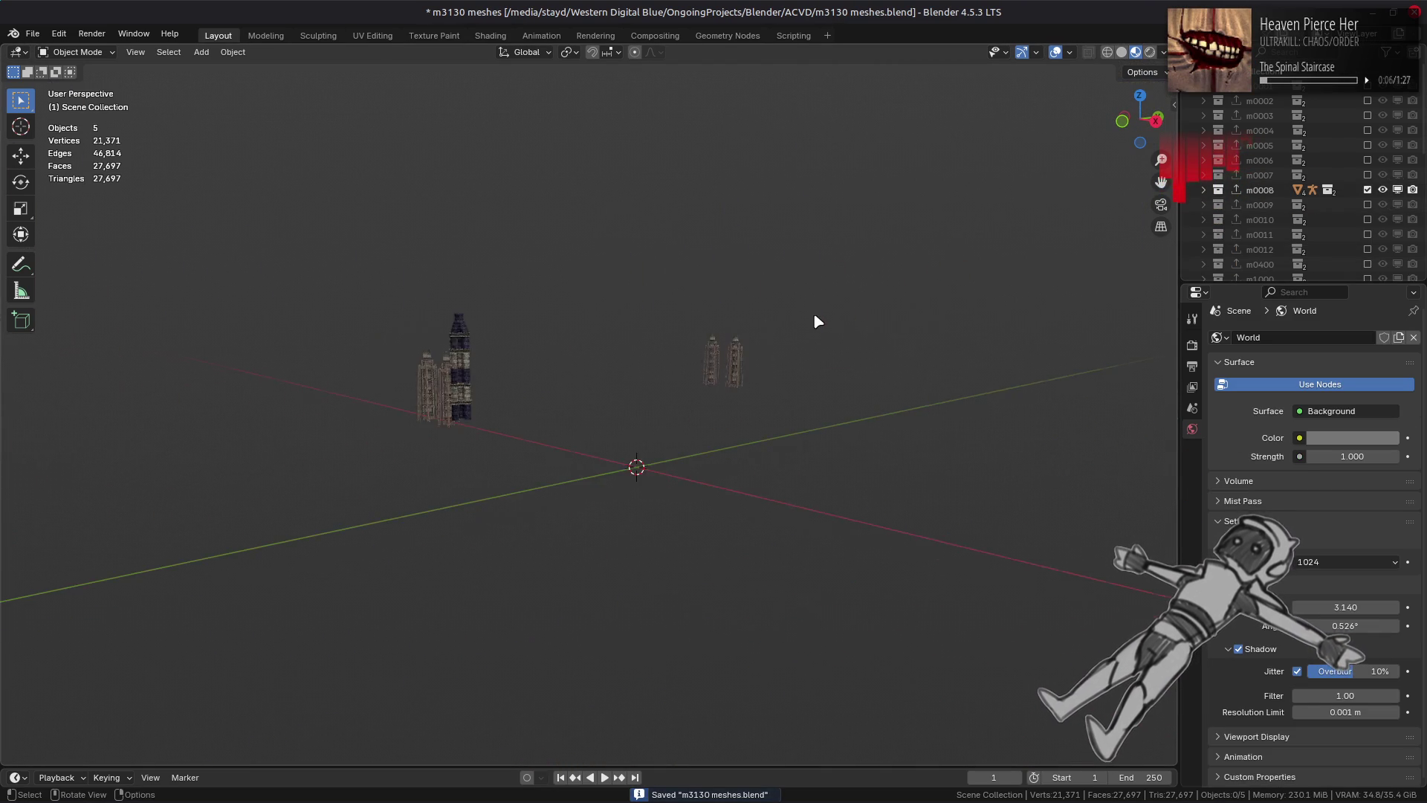
pyautogui.moveTo(811, 307); pyautogui.dragTo(902, 309, button='middle')
pyautogui.click(1367, 190)
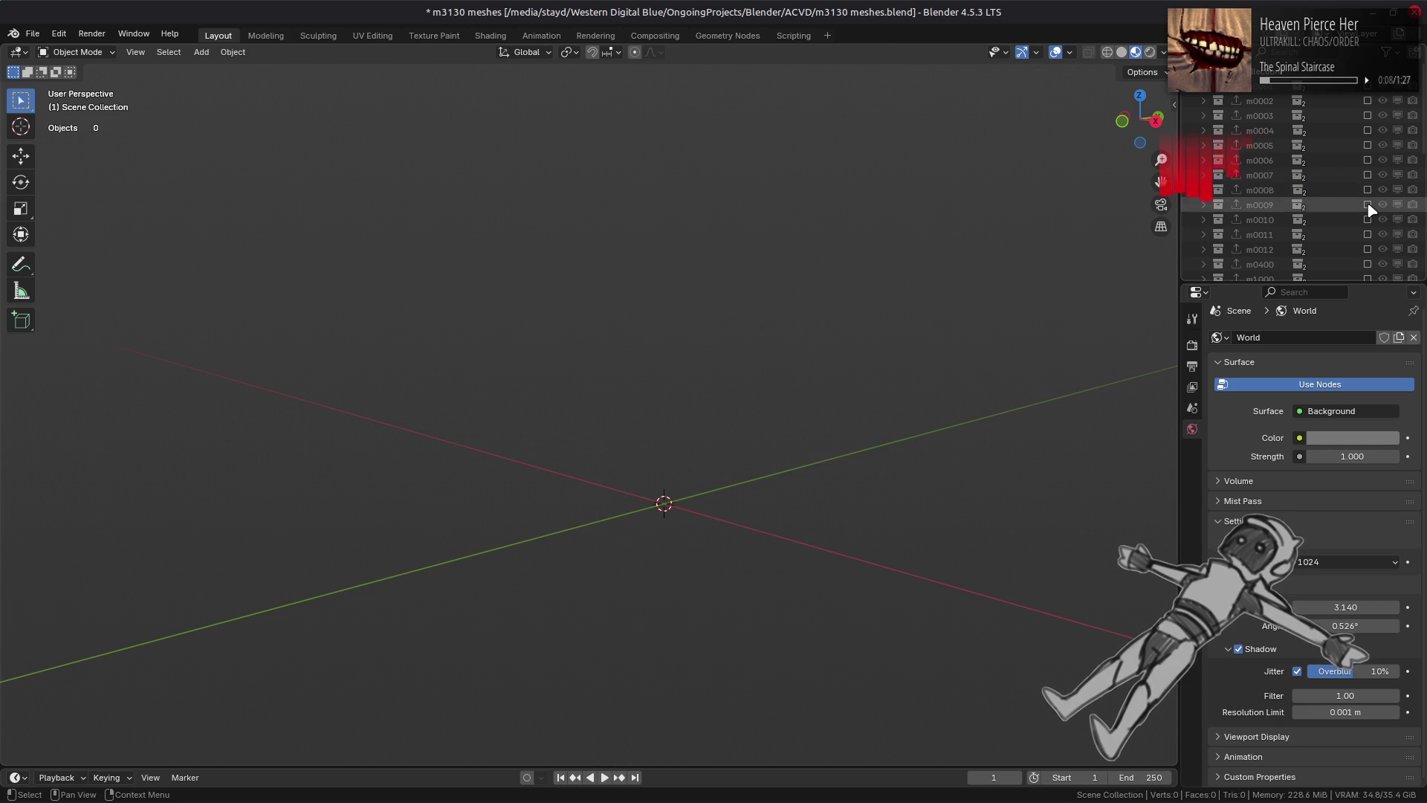
pyautogui.click(1367, 205)
pyautogui.click(1367, 205)
pyautogui.click(1367, 219)
pyautogui.click(1368, 219)
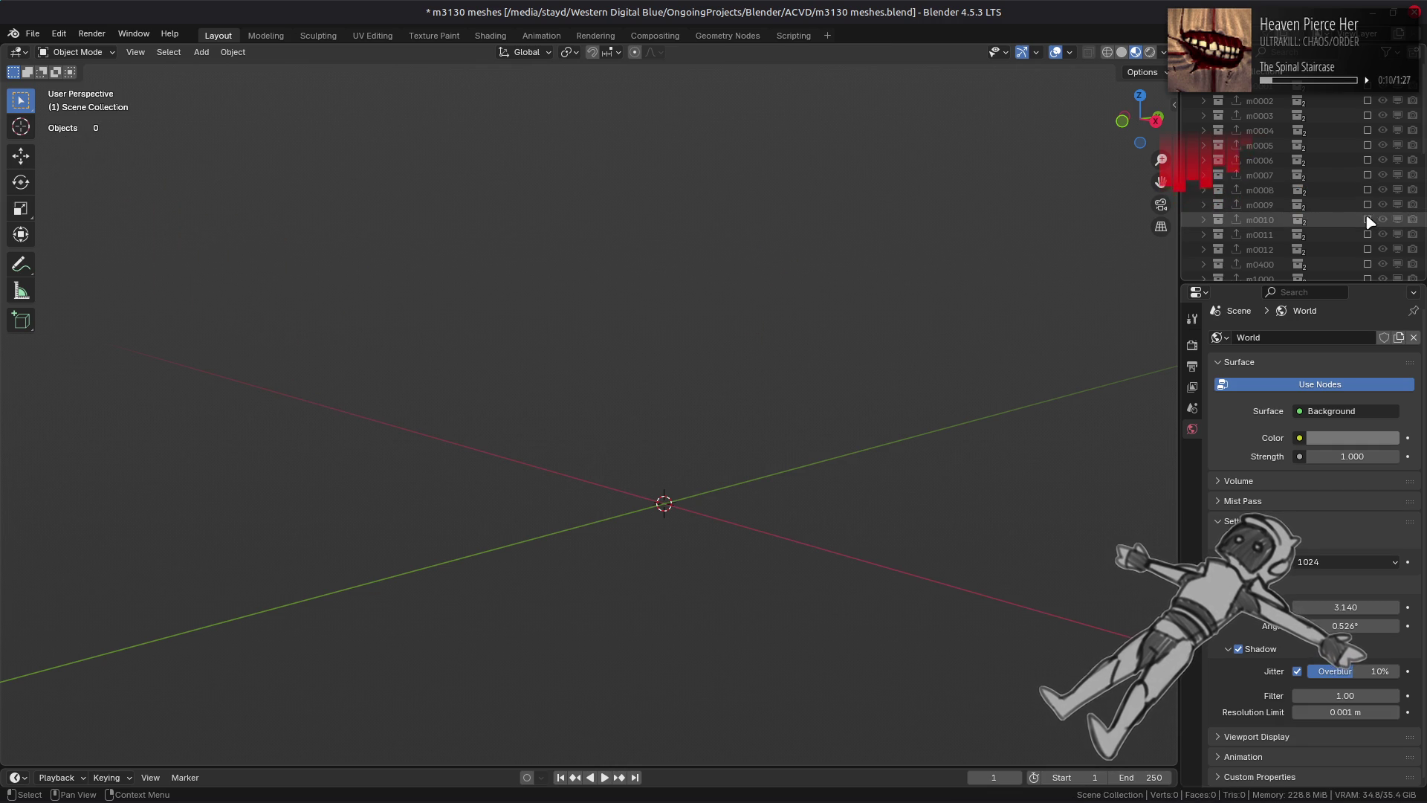
pyautogui.click(1367, 234)
pyautogui.moveTo(948, 275); pyautogui.dragTo(988, 312, button='middle')
pyautogui.click(1367, 234)
pyautogui.click(1367, 249)
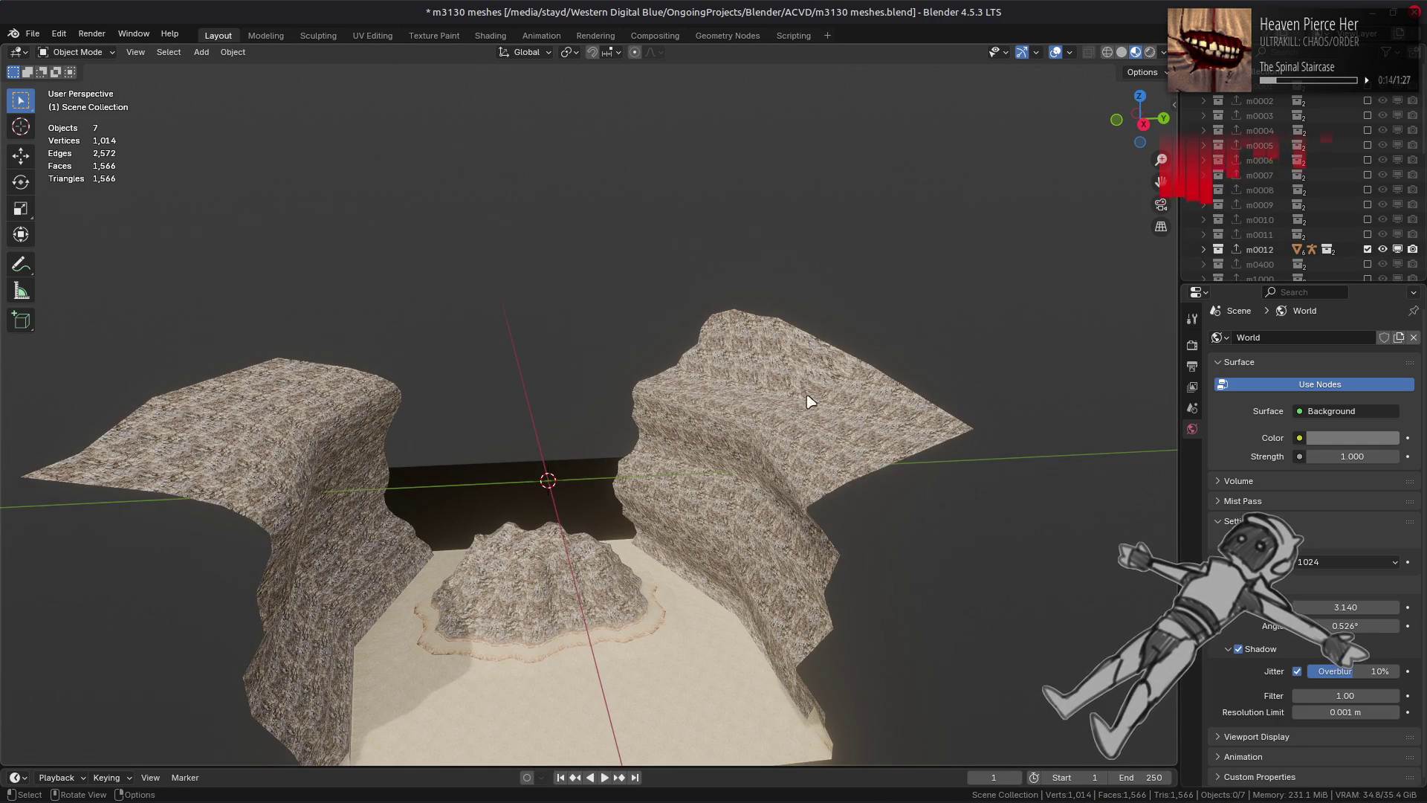
# Step: Select the dark wall mesh and view its Material #252 in the Shading workspace
pyautogui.moveTo(684, 477)
pyautogui.mouseDown(button='middle')
pyautogui.moveTo(532, 492)
pyautogui.moveTo(466, 61)
pyautogui.mouseUp(button='middle')
pyautogui.click(532, 493)
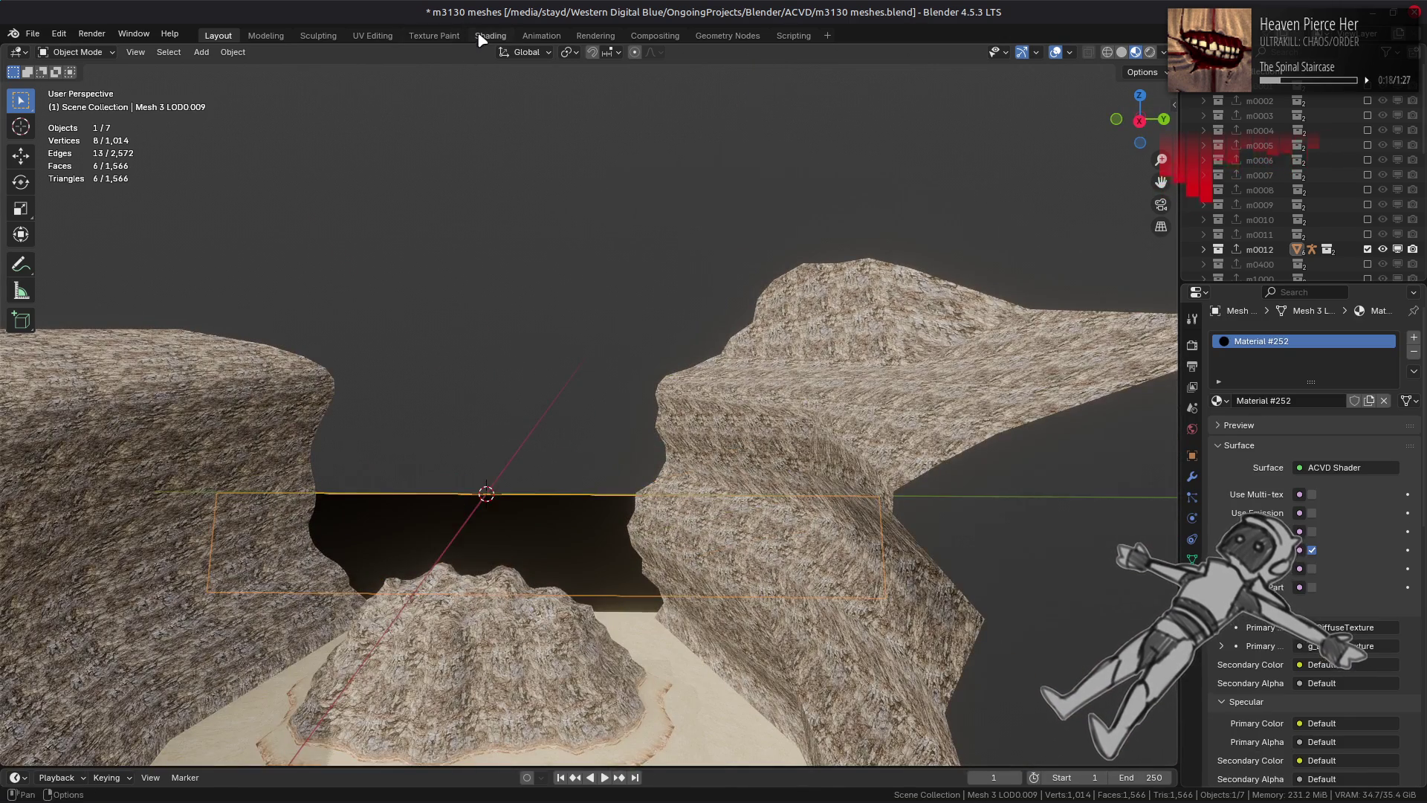
pyautogui.click(479, 39)
pyautogui.moveTo(882, 200)
pyautogui.mouseDown(button='middle')
pyautogui.moveTo(637, 328)
pyautogui.moveTo(685, 250)
pyautogui.moveTo(719, 279)
pyautogui.mouseUp(button='middle')
# Step: Select Mesh 4 LOD0.005 and its g_DiffuseTexture node showing m3130_far_01
pyautogui.press('KP_Decimal')
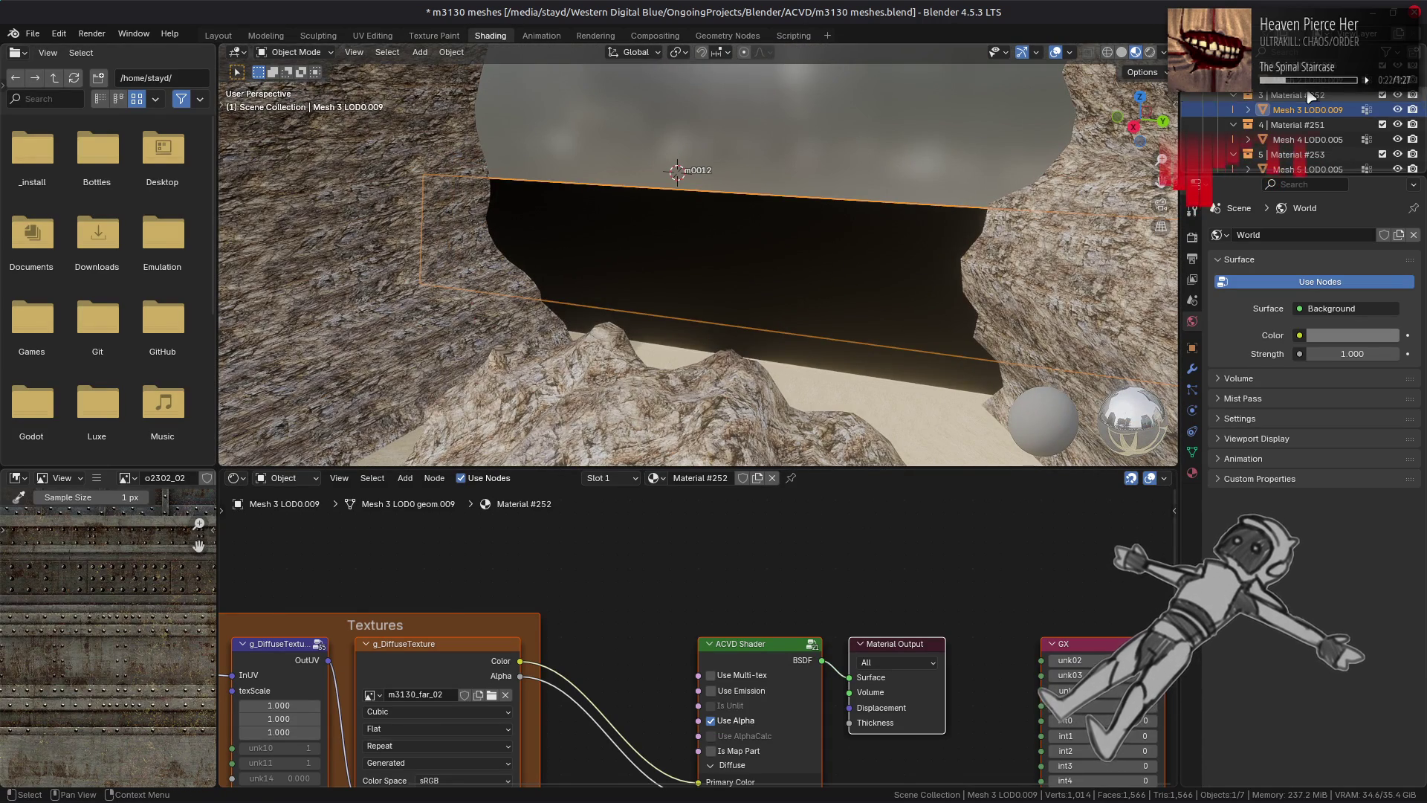
pyautogui.click(813, 363)
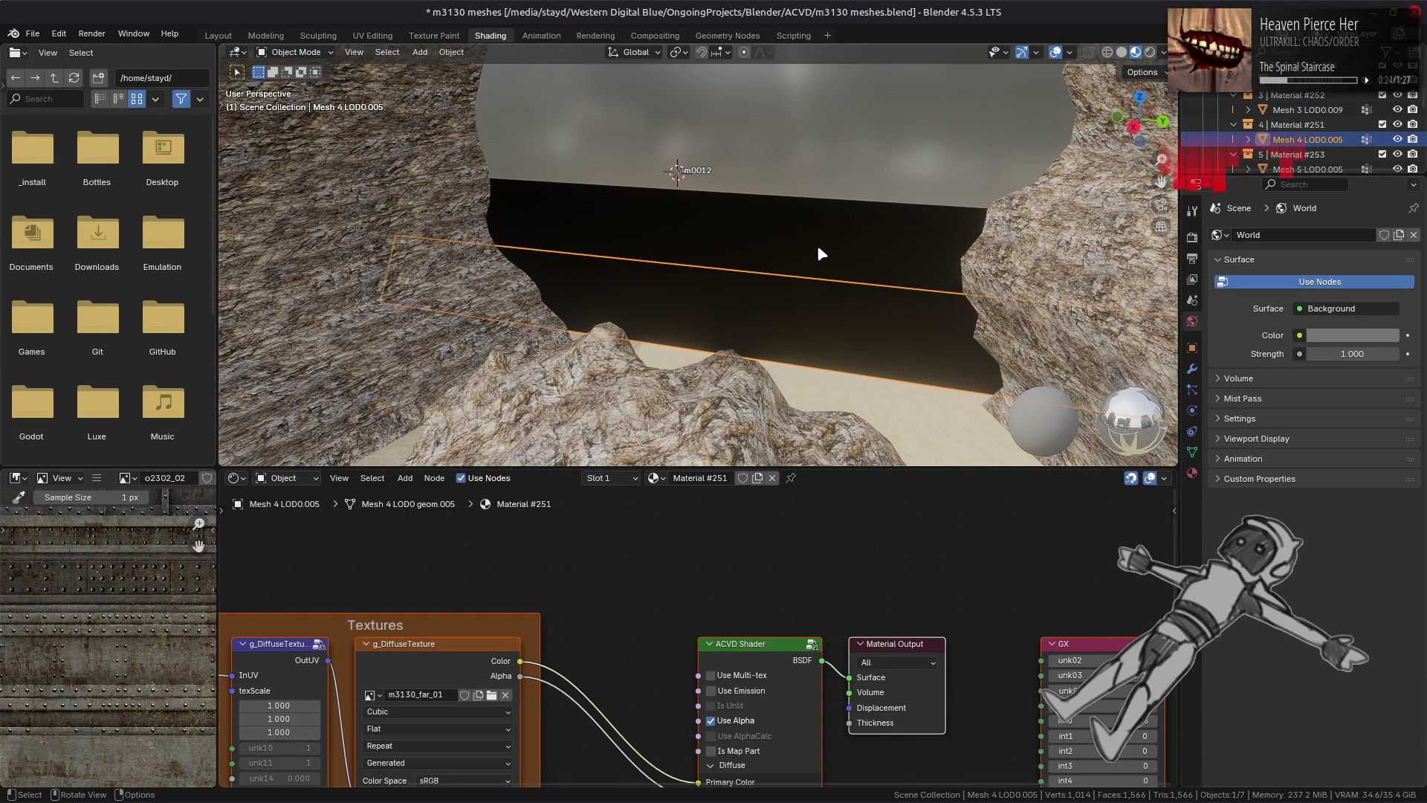
pyautogui.click(820, 246)
pyautogui.click(720, 314)
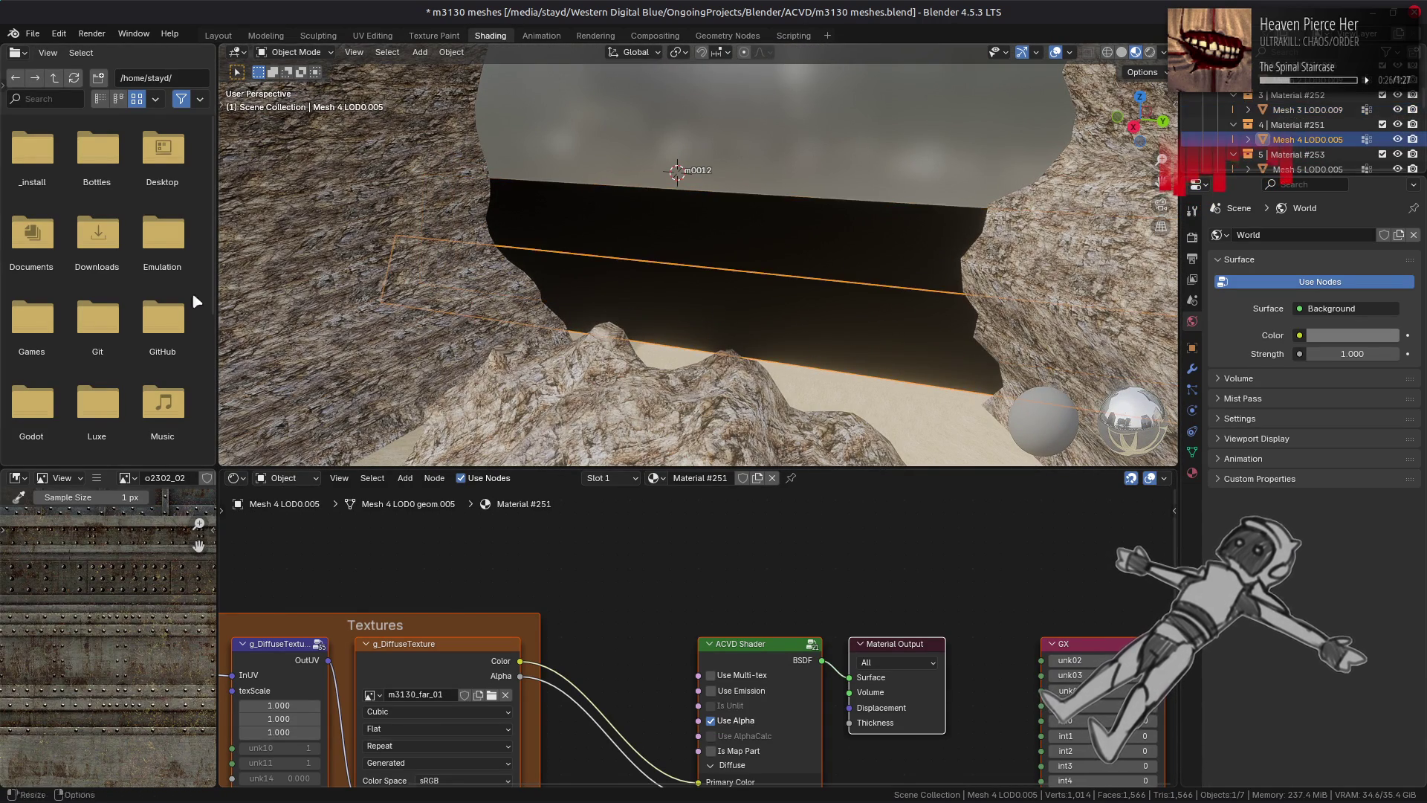
pyautogui.click(453, 697)
pyautogui.scroll(-3, 587, 585)
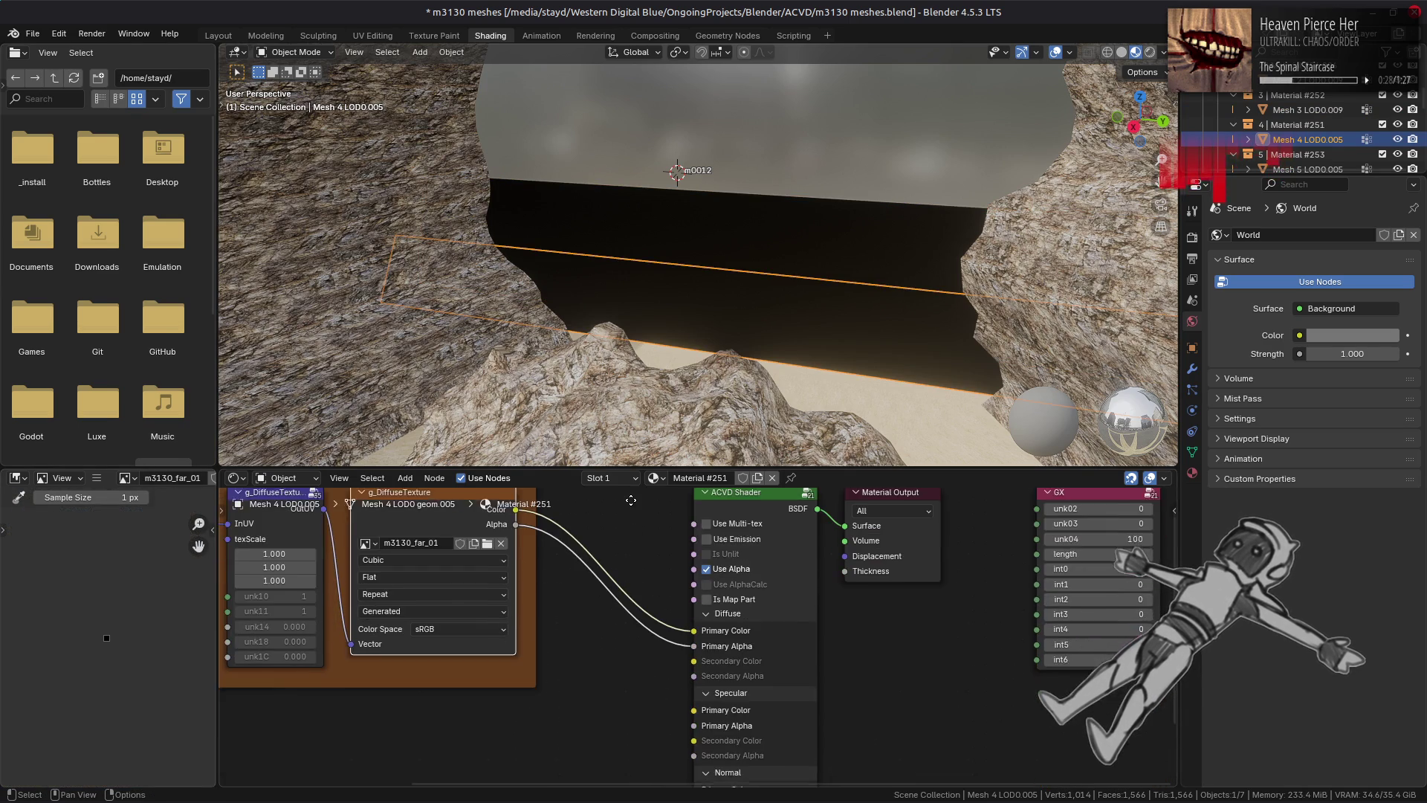
# Step: Replace the diffuse image with the one from the m3130_far_01-tpf-dcx folder and inspect the wall
pyautogui.click(96, 477)
pyautogui.moveTo(130, 509)
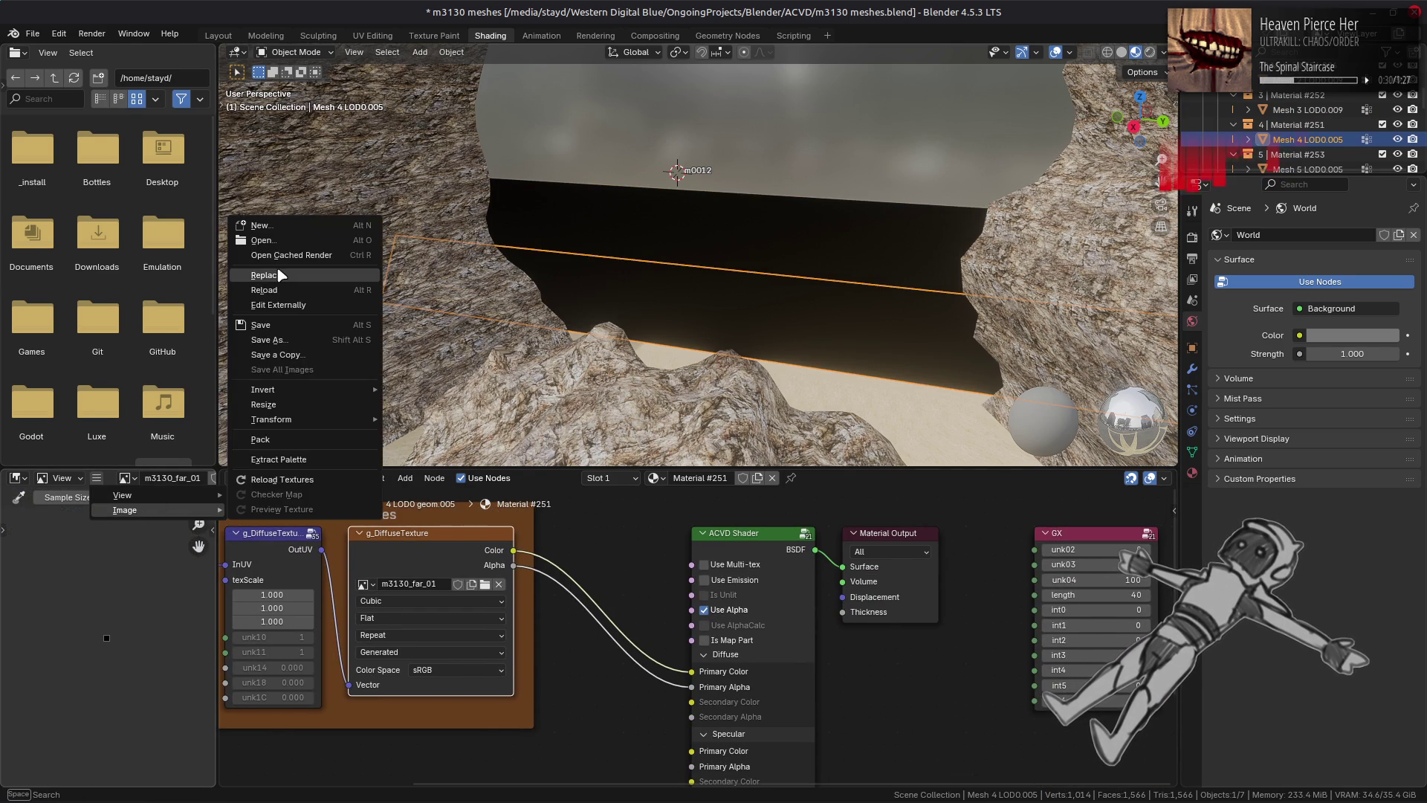
pyautogui.click(279, 275)
pyautogui.scroll(2, 415, 520)
pyautogui.click(420, 523)
pyautogui.click(552, 136)
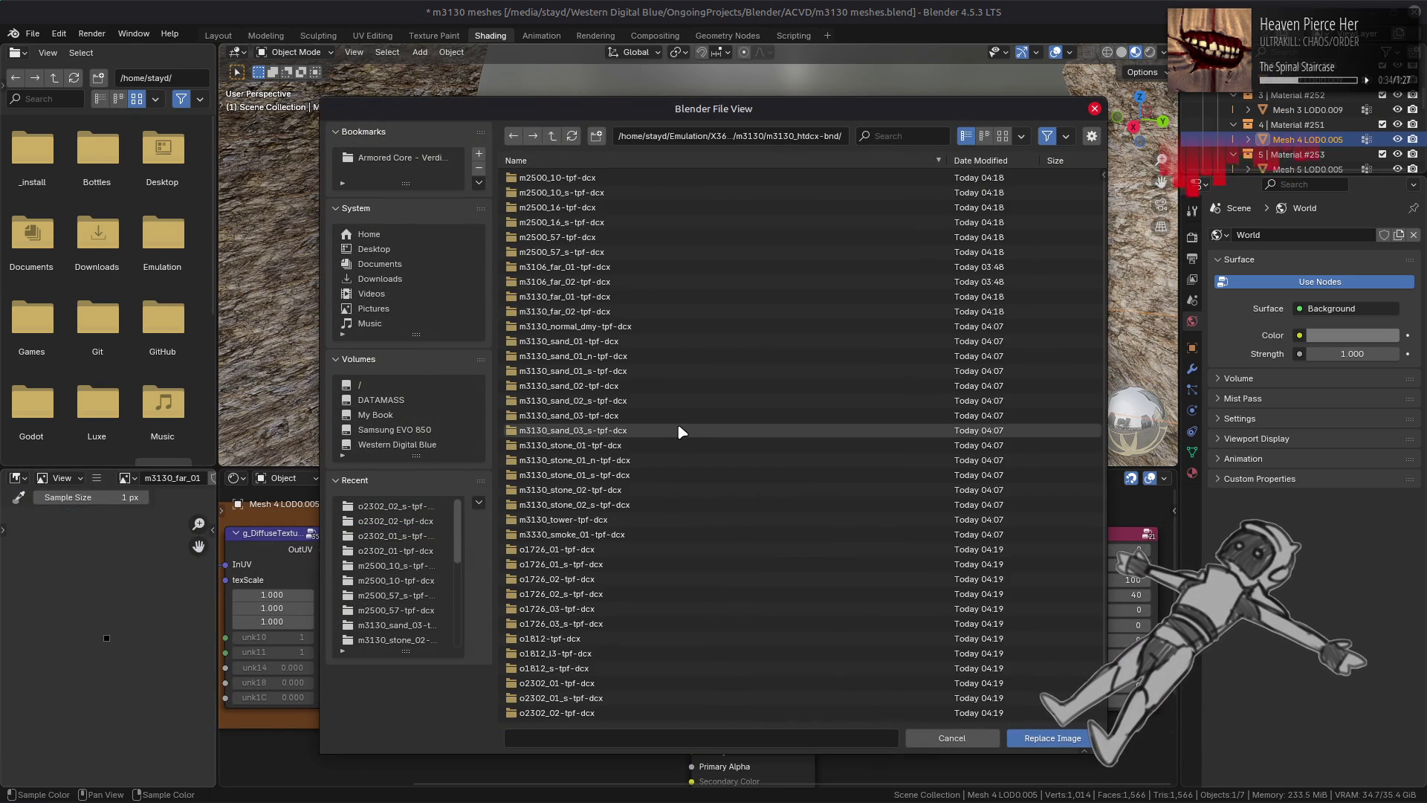
pyautogui.click(619, 297)
pyautogui.doubleClick(617, 298)
pyautogui.doubleClick(594, 182)
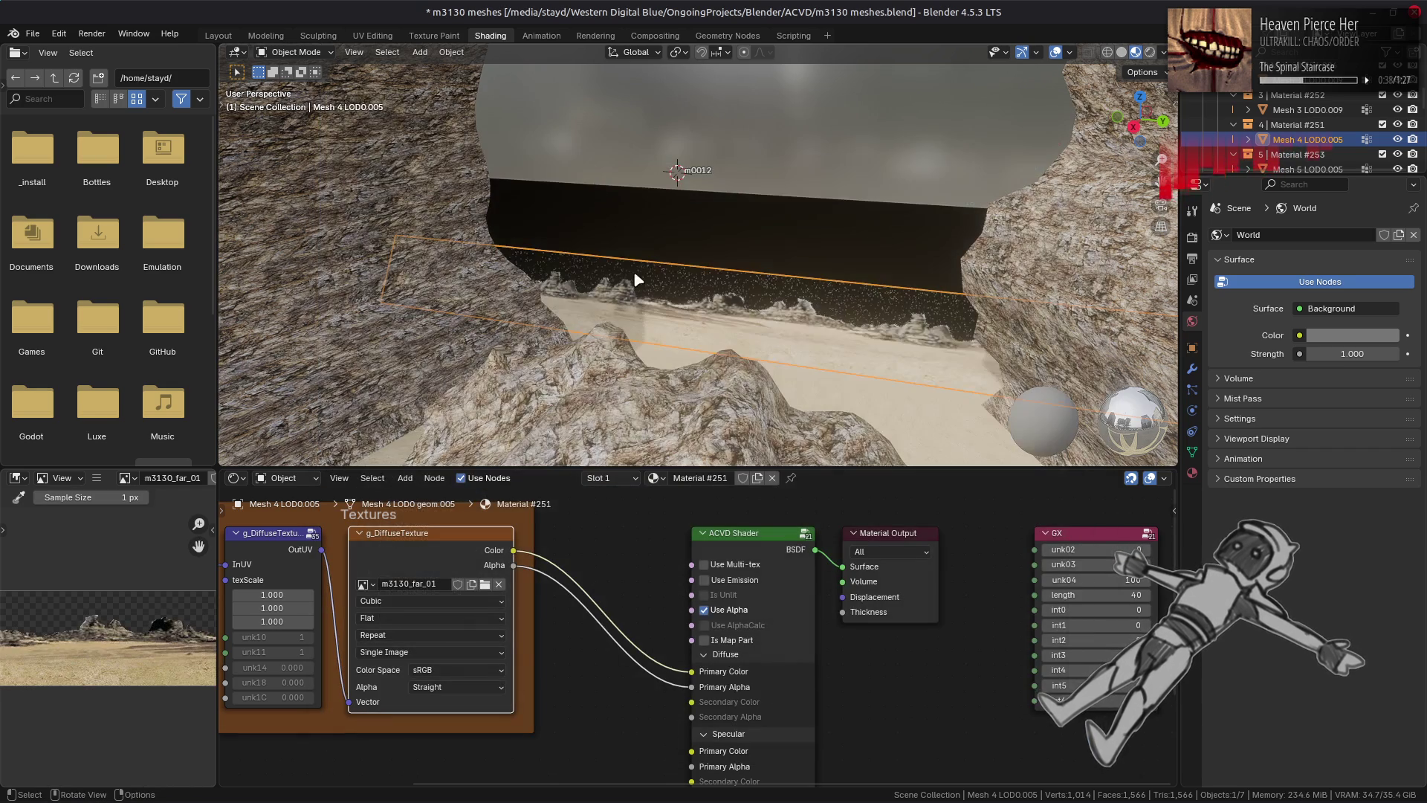
pyautogui.moveTo(731, 327); pyautogui.dragTo(718, 347, button='middle')
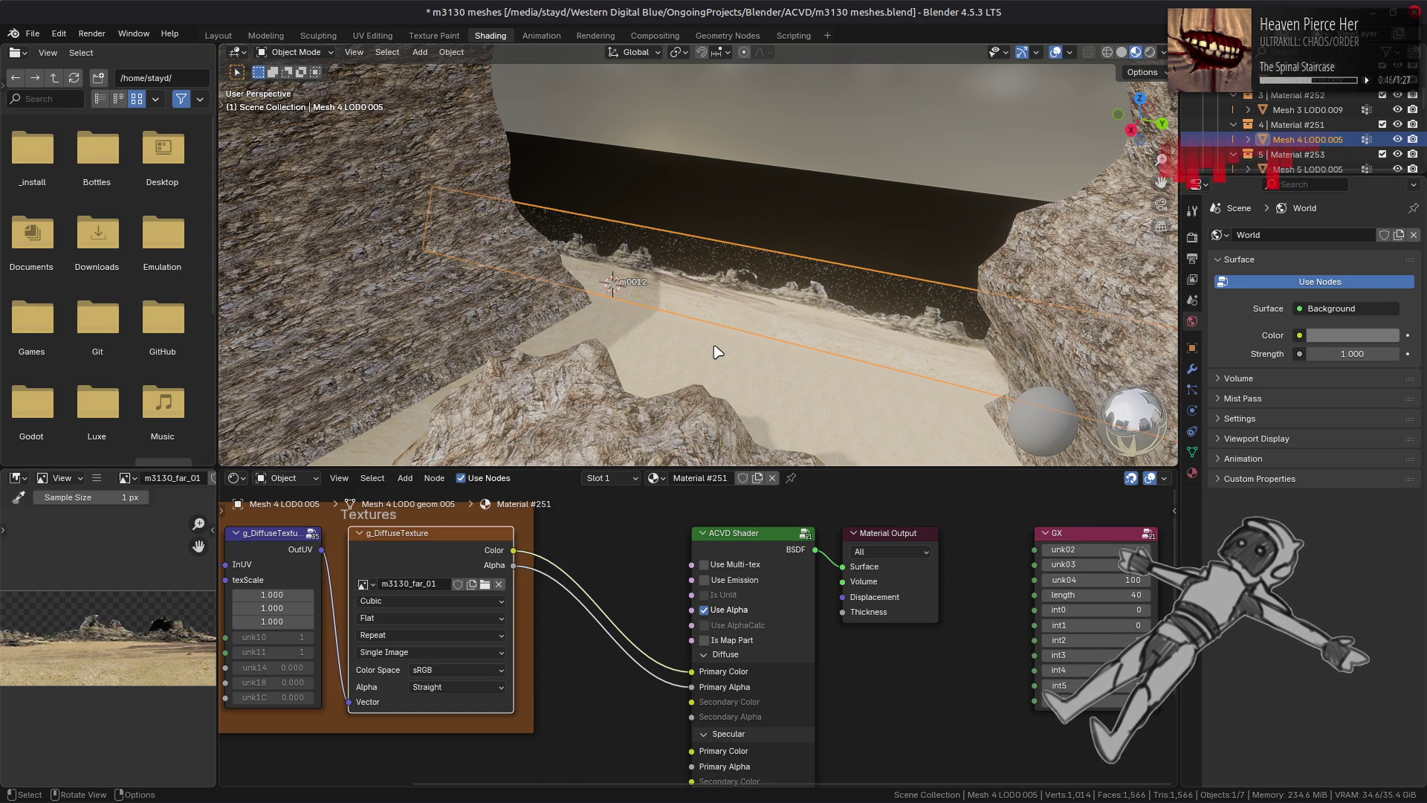
pyautogui.hotkey('shift', 'a')
pyautogui.moveTo(600, 617)
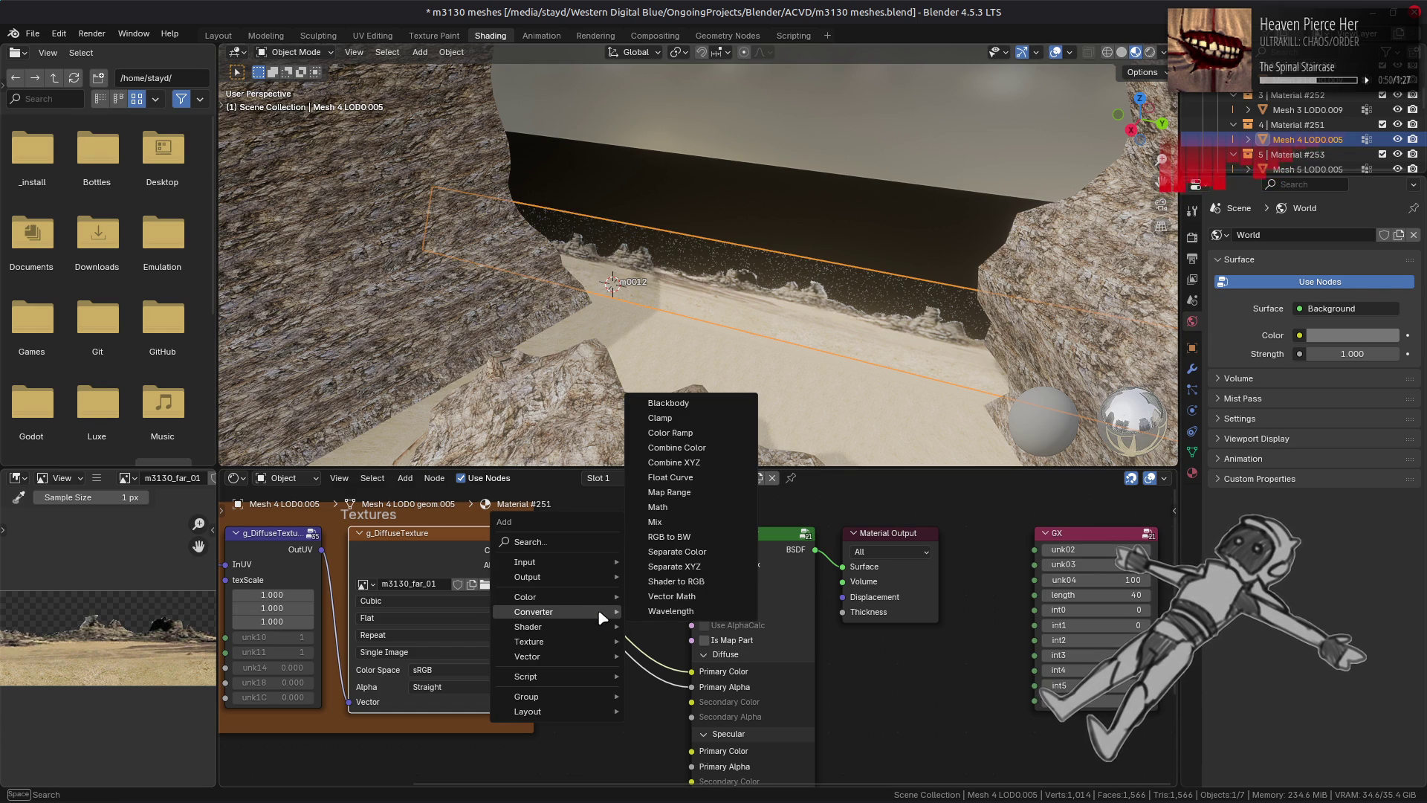
# Step: Insert a Greater Than 0.5 Math node between the texture Alpha and the shader's Primary Alpha
pyautogui.click(658, 506)
pyautogui.click(580, 637)
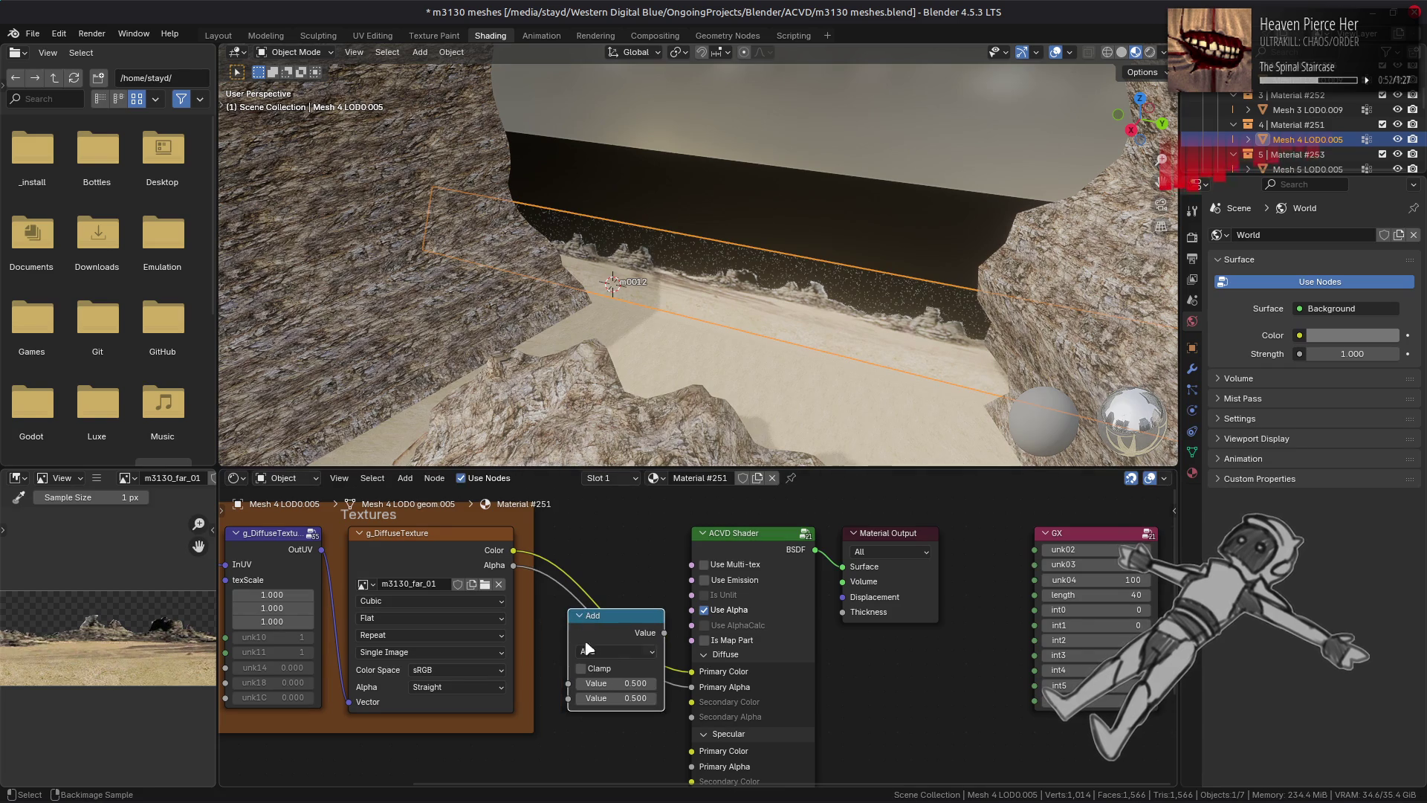
pyautogui.click(614, 652)
pyautogui.click(732, 523)
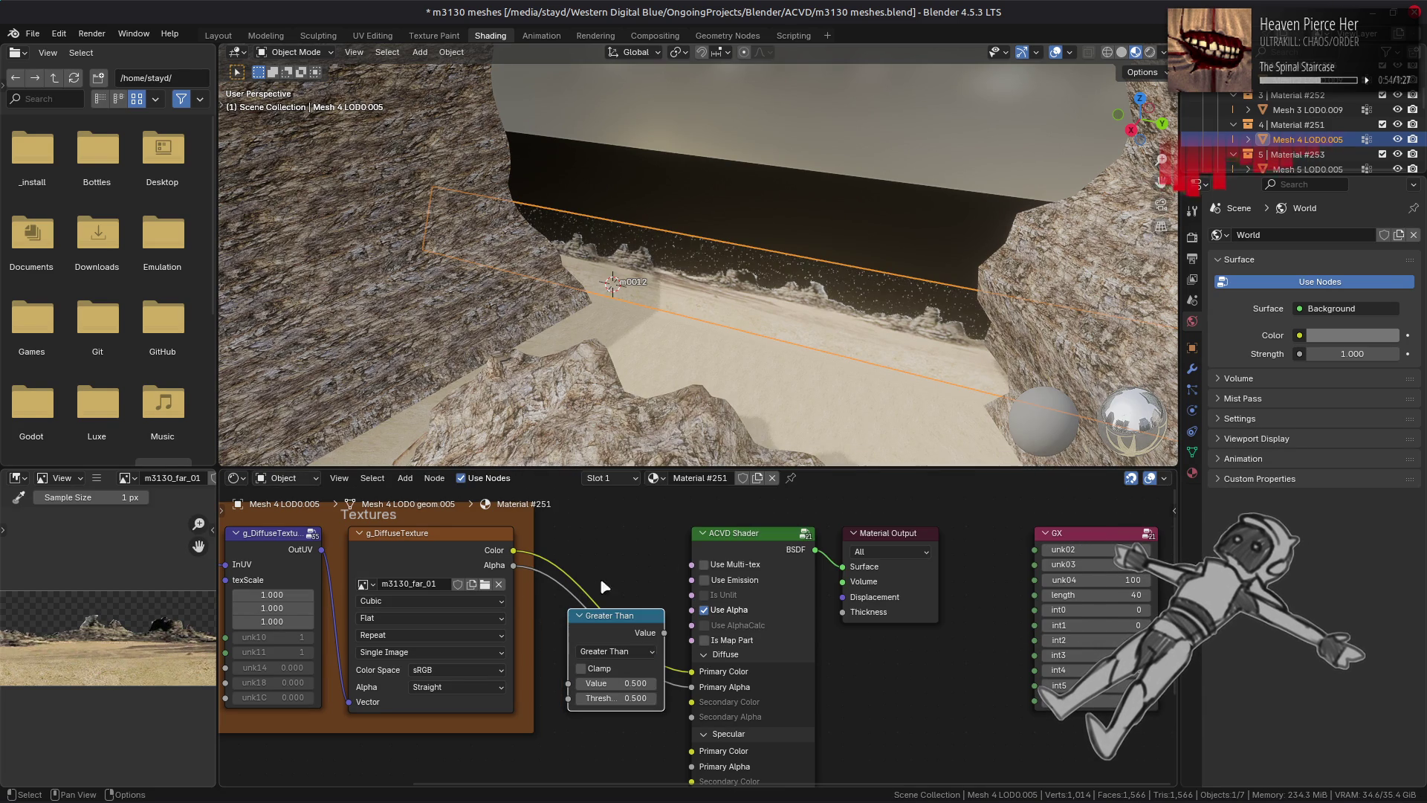
pyautogui.moveTo(511, 569); pyautogui.dragTo(567, 683)
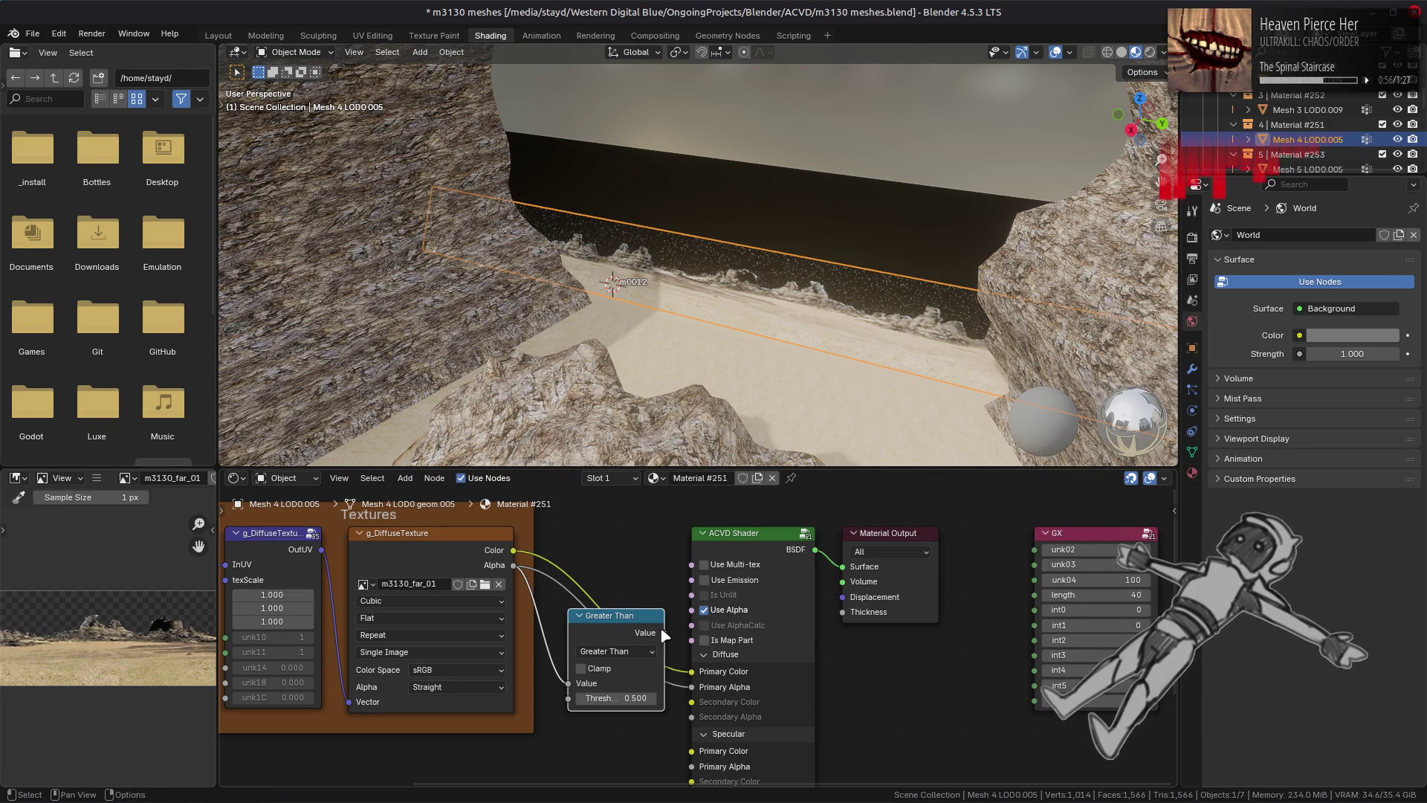
pyautogui.moveTo(681, 692); pyautogui.dragTo(692, 687)
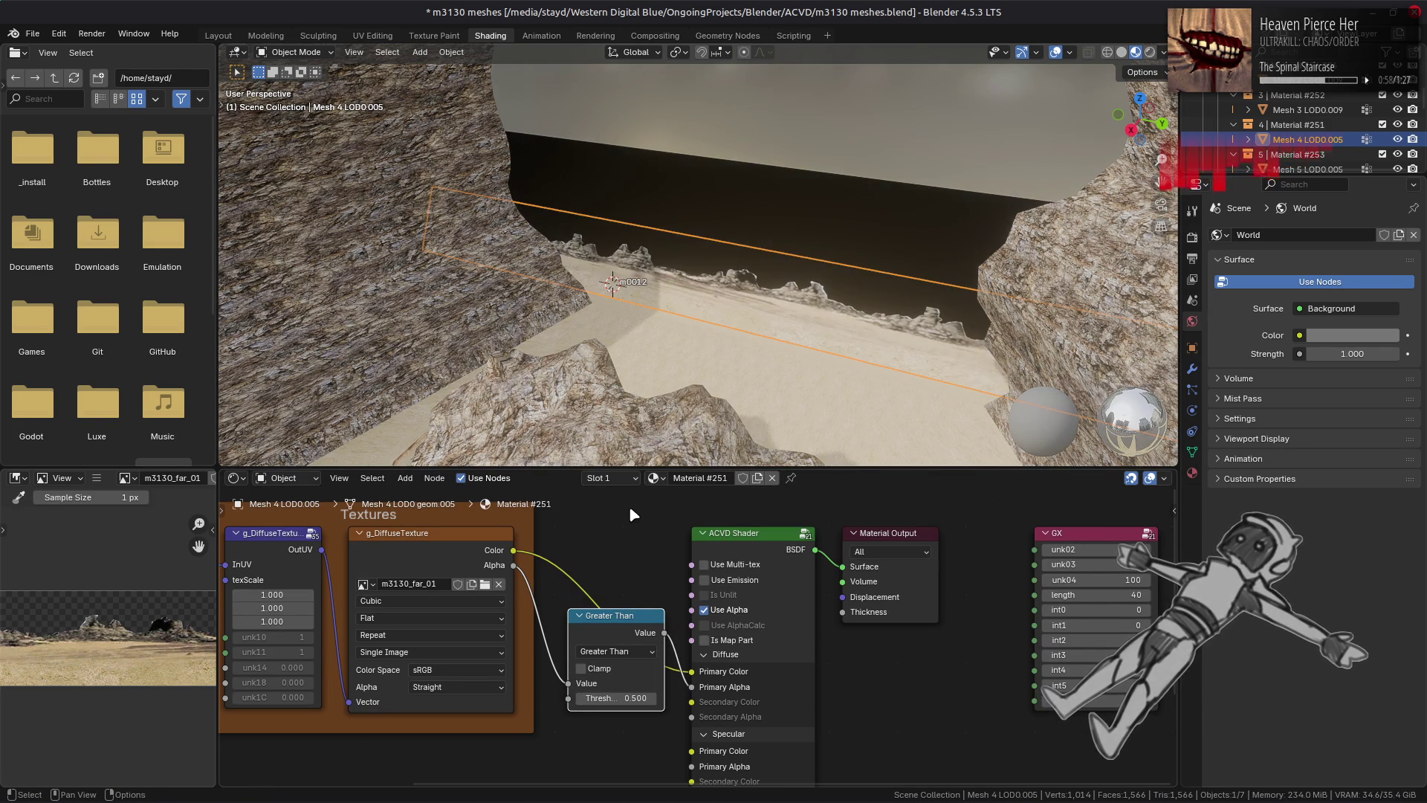
pyautogui.click(810, 304)
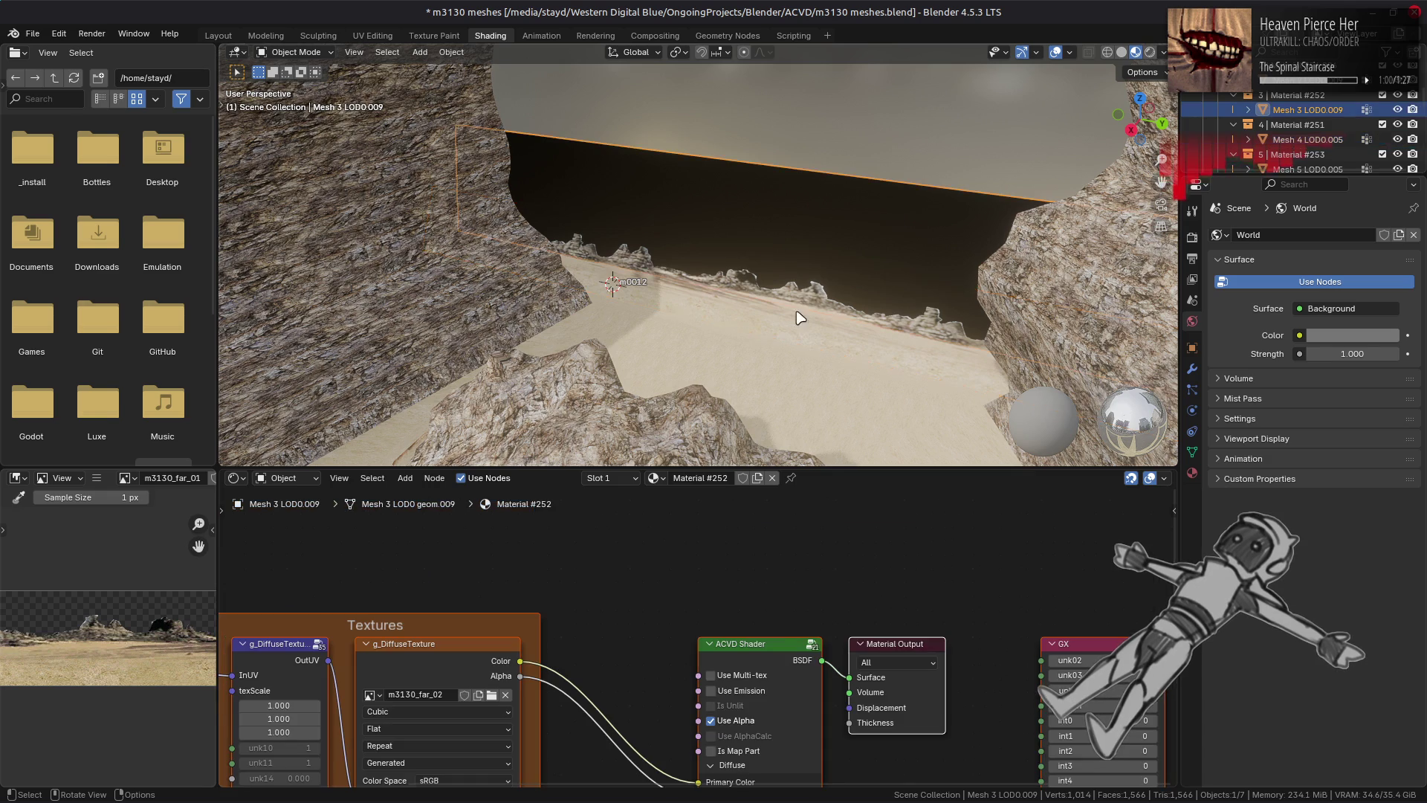
# Step: Replace Material #252's diffuse image with m3130_far_02.dds and orbit to check the cliff backdrop
pyautogui.click(434, 652)
pyautogui.click(96, 480)
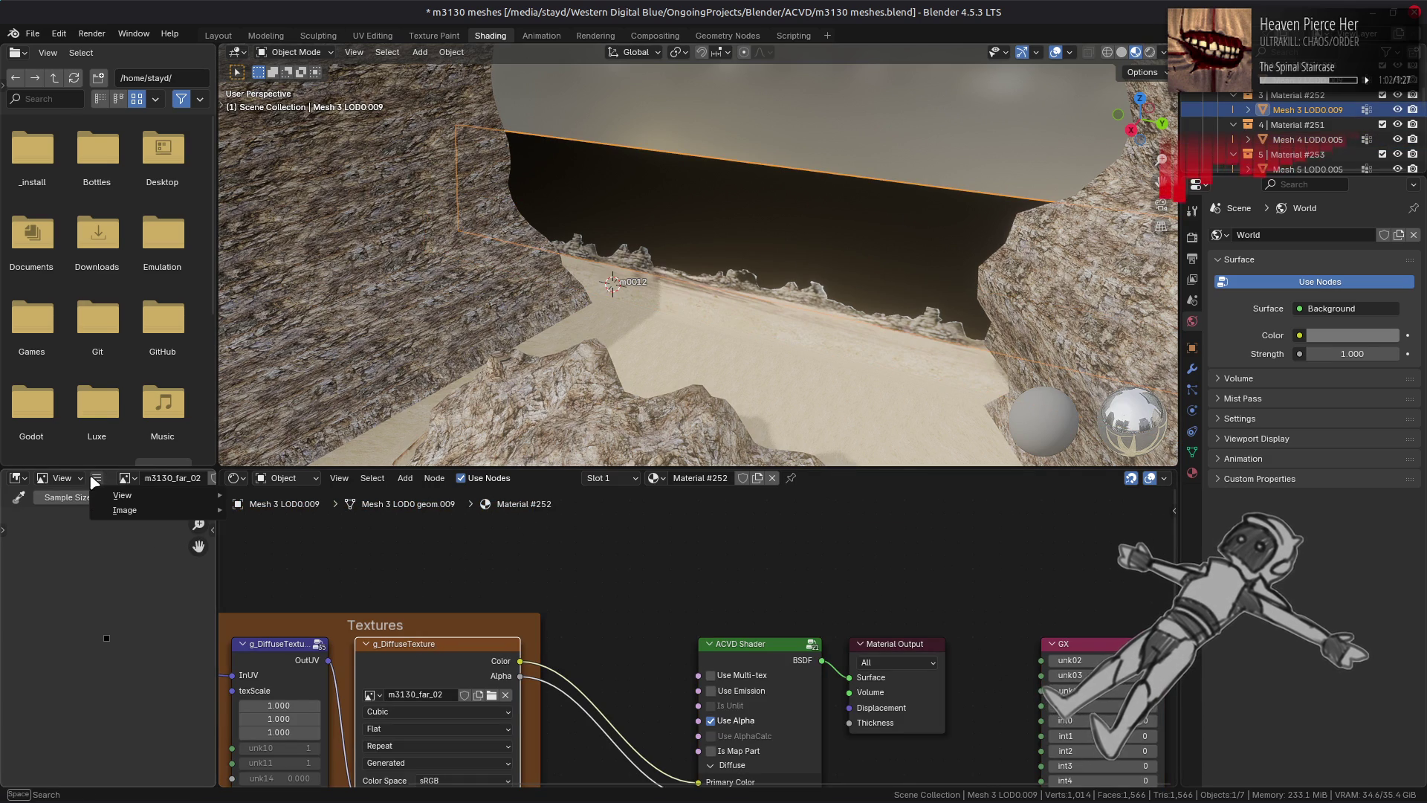
pyautogui.moveTo(139, 511)
pyautogui.click(290, 276)
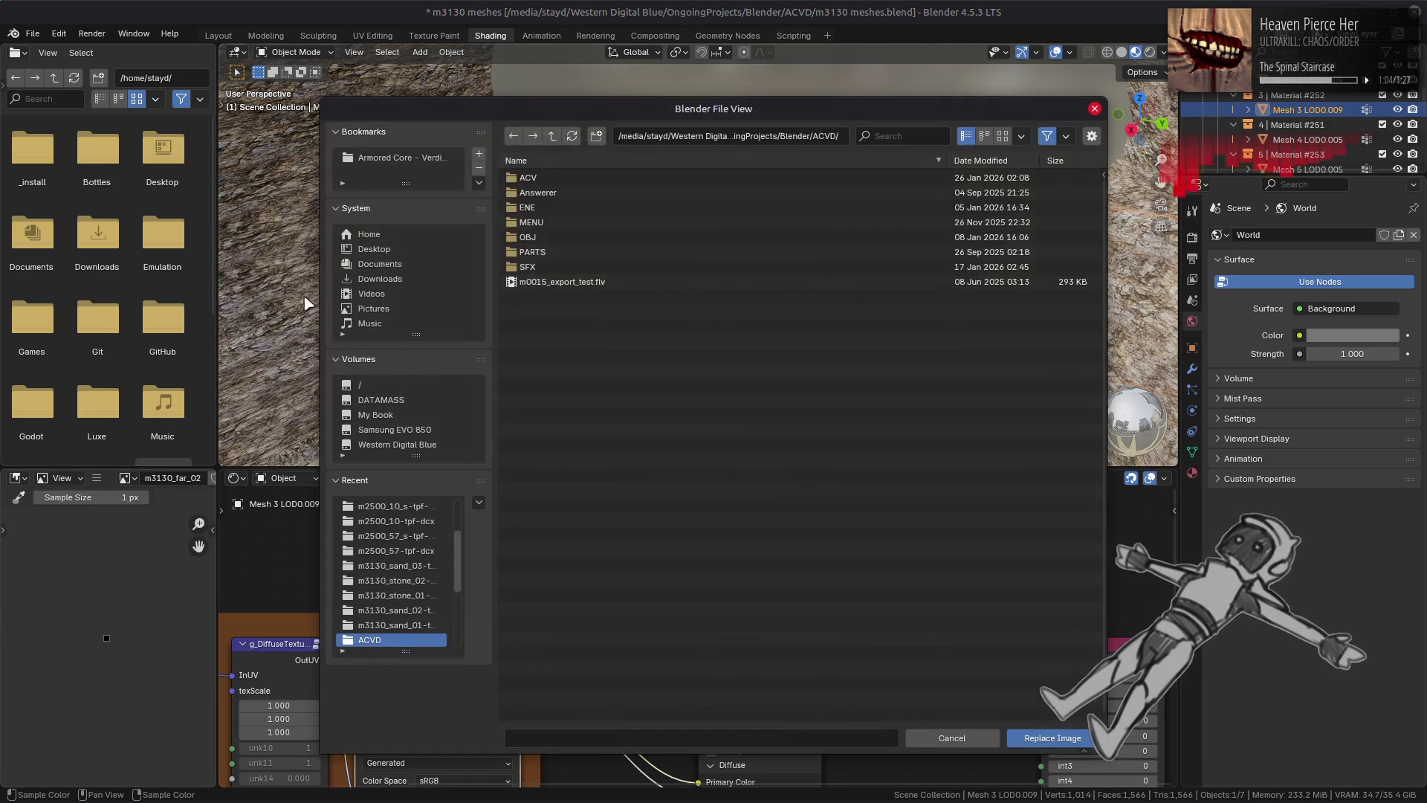
pyautogui.click(402, 506)
pyautogui.click(552, 136)
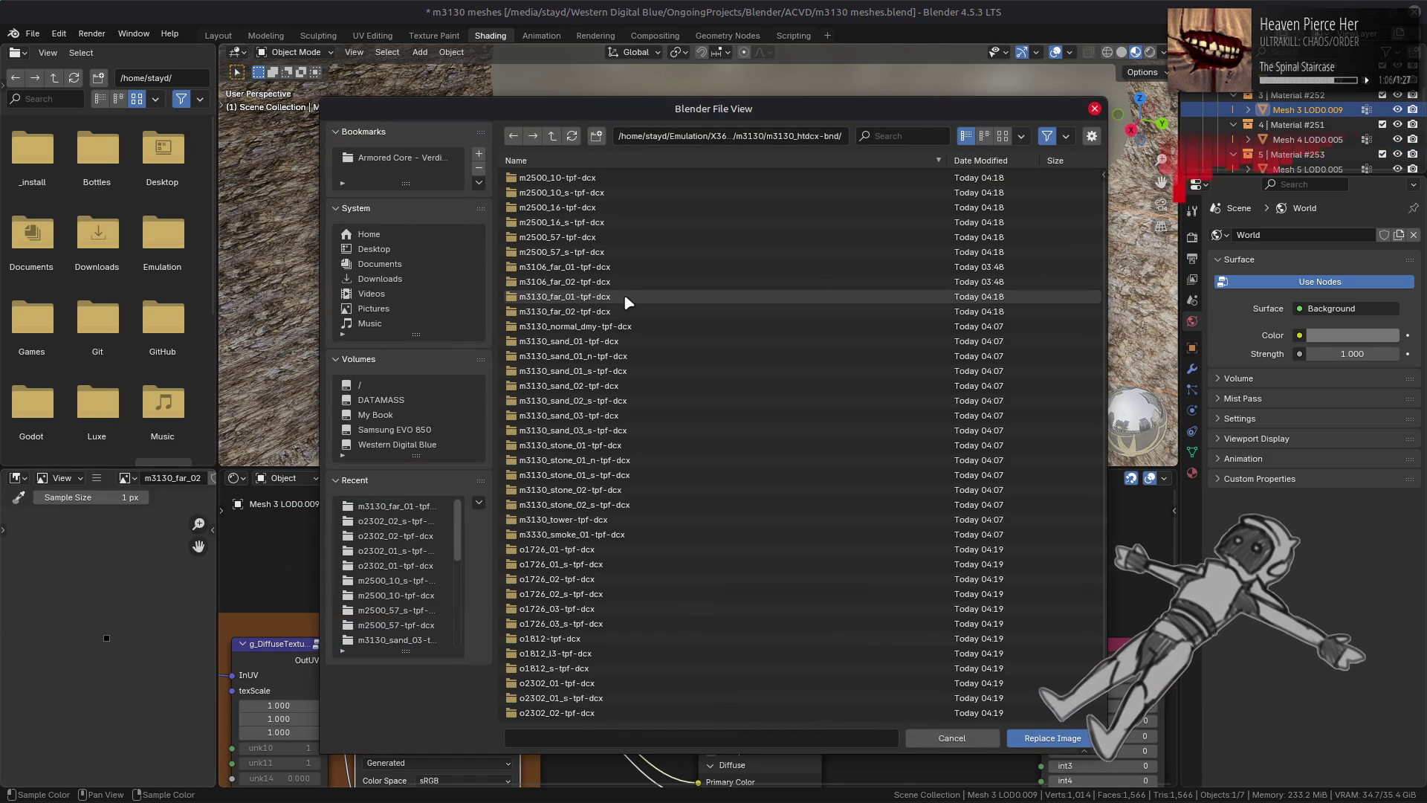
pyautogui.doubleClick(623, 311)
pyautogui.click(595, 182)
pyautogui.doubleClick(594, 182)
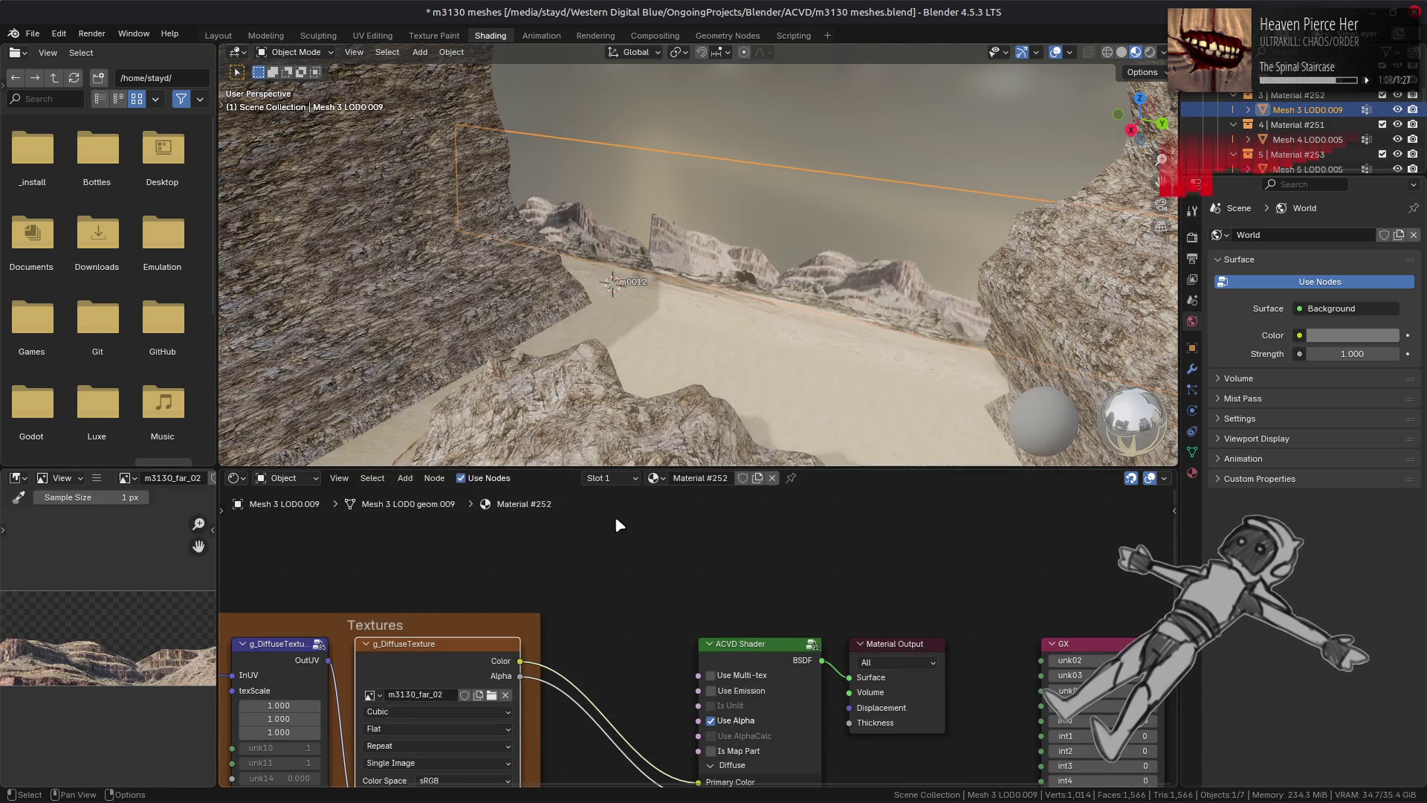
pyautogui.moveTo(706, 316)
pyautogui.mouseDown(button='middle')
pyautogui.moveTo(748, 287)
pyautogui.moveTo(751, 344)
pyautogui.mouseUp(button='middle')
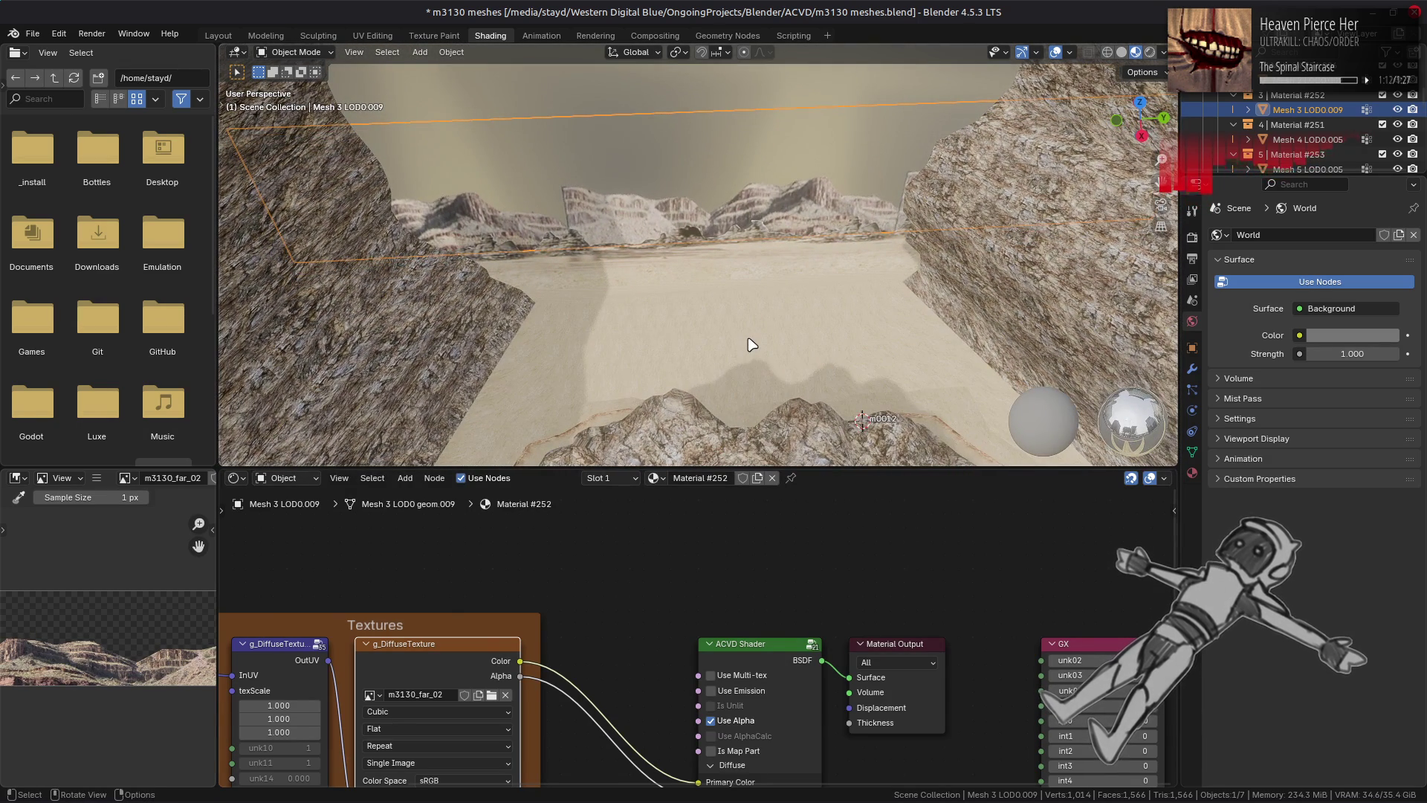
pyautogui.moveTo(753, 286)
pyautogui.mouseDown(button='middle')
pyautogui.moveTo(723, 290)
pyautogui.moveTo(637, 166)
pyautogui.moveTo(678, 153)
pyautogui.moveTo(726, 191)
pyautogui.moveTo(632, 266)
pyautogui.moveTo(681, 281)
pyautogui.mouseUp(button='middle')
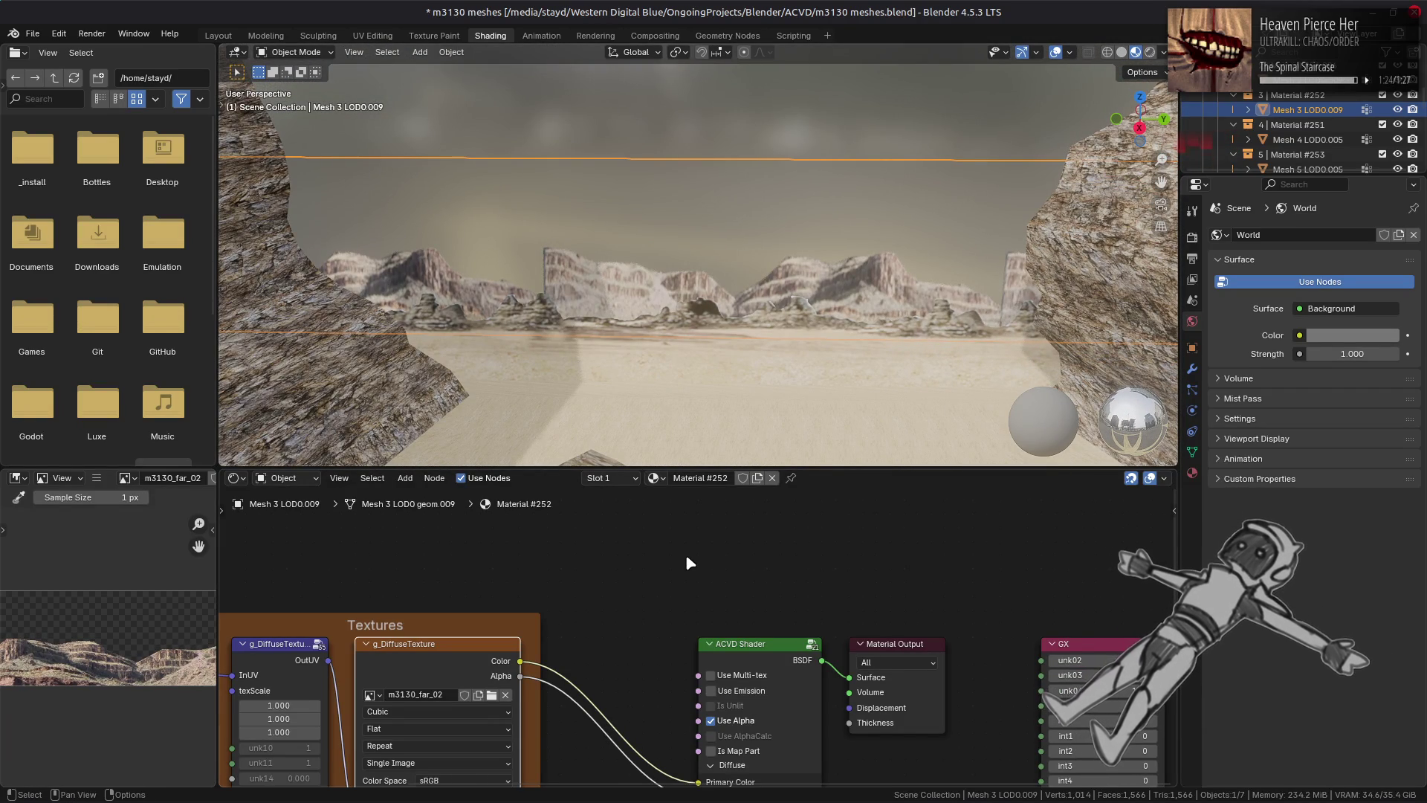
pyautogui.moveTo(573, 621); pyautogui.dragTo(626, 503, button='middle')
# Step: Compare with Material #251, then feed Material #252's texture Alpha into a new Greater Than Math node
pyautogui.click(732, 298)
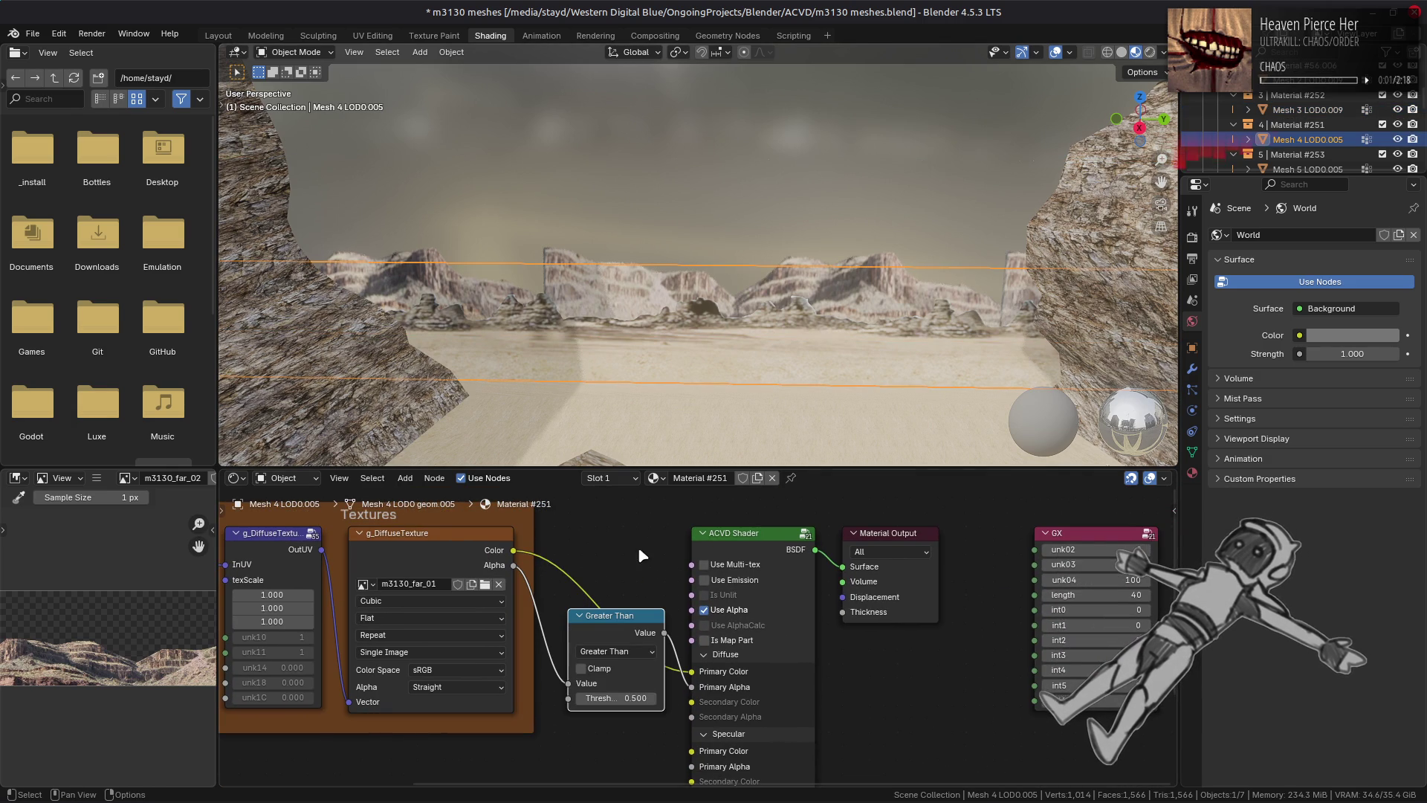
pyautogui.rightClick(606, 639)
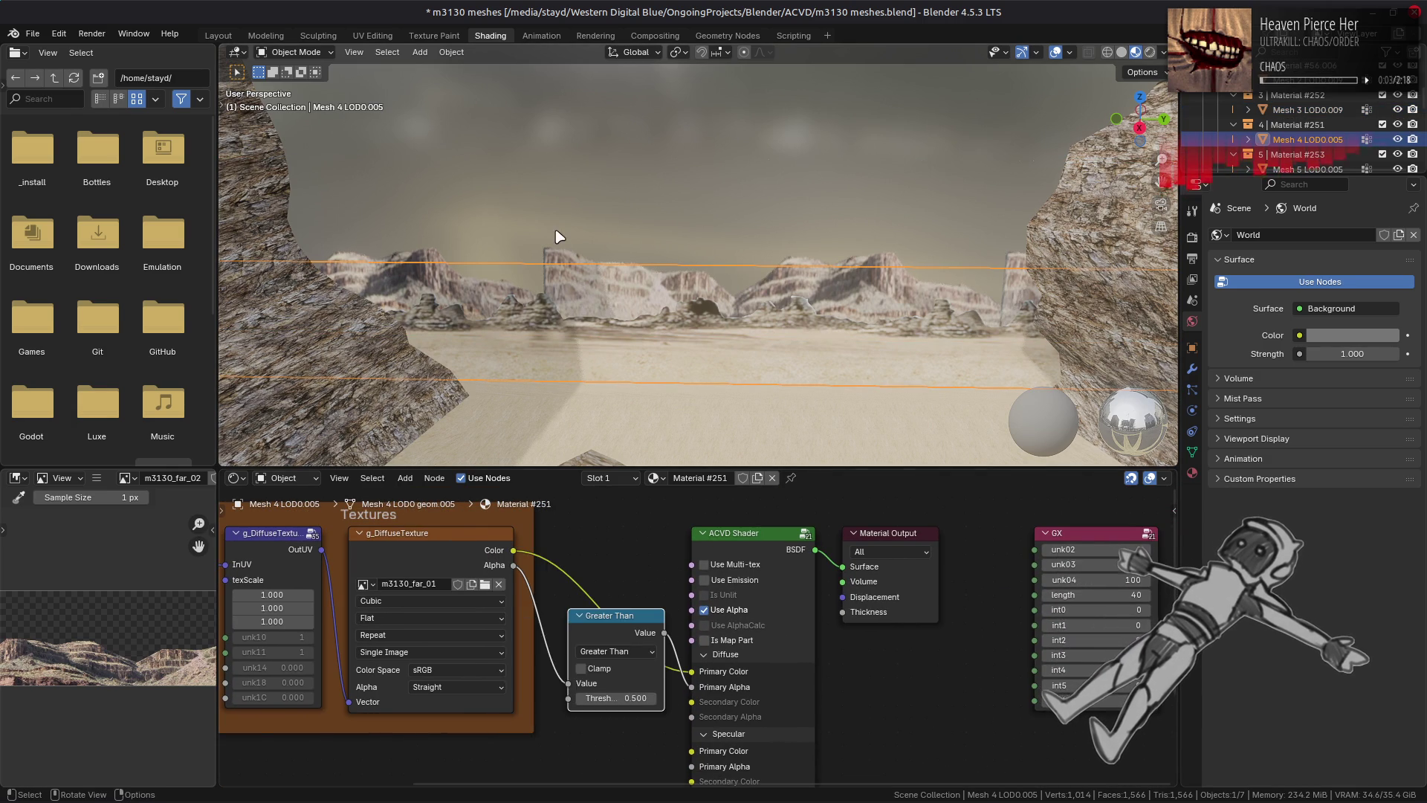
pyautogui.click(559, 239)
pyautogui.hotkey('shift', 'a')
pyautogui.click(668, 624)
pyautogui.moveTo(572, 558); pyautogui.dragTo(591, 599)
pyautogui.moveTo(626, 680); pyautogui.dragTo(628, 677)
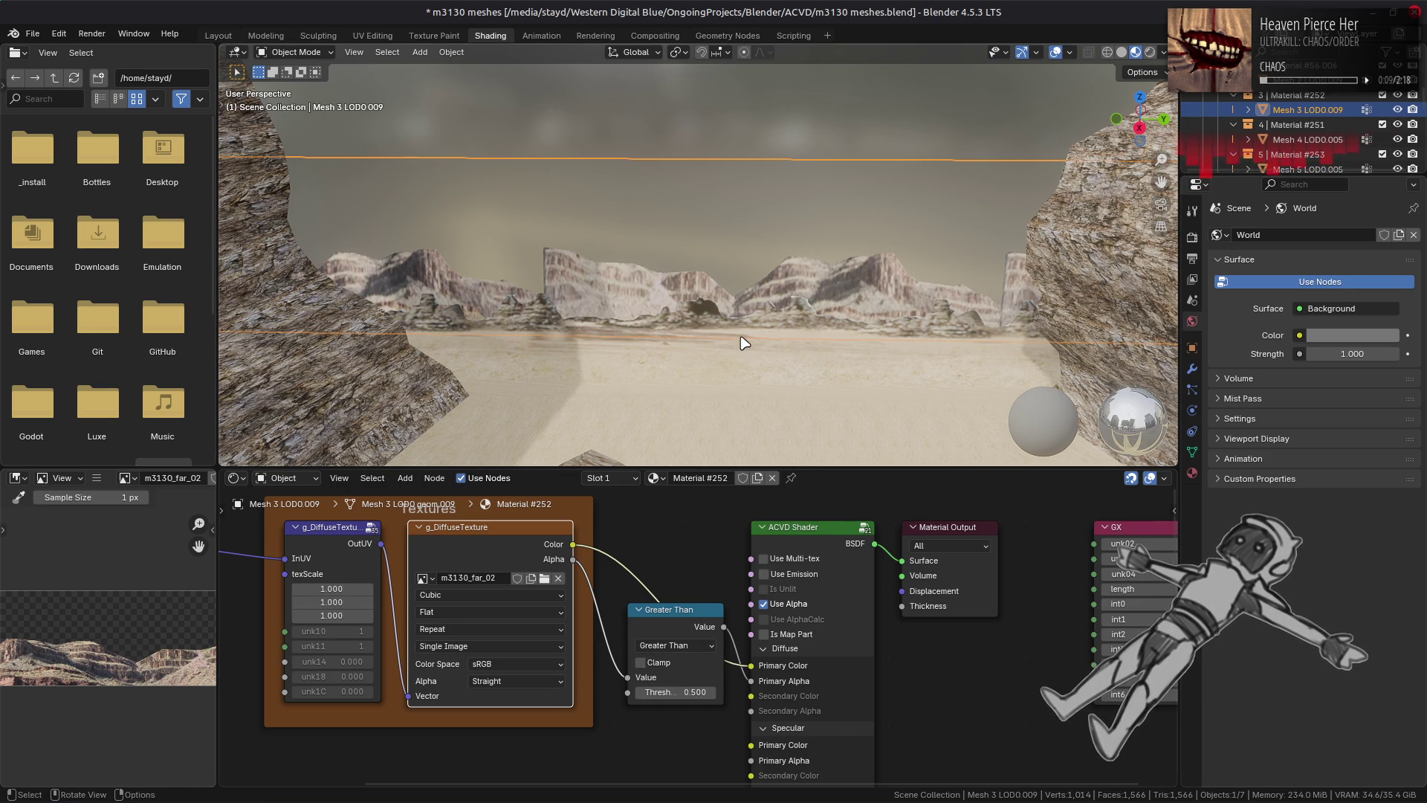
# Step: Back in Layout, orbit close and select the sand mound Mesh 2 LOD0.009
pyautogui.click(229, 36)
pyautogui.moveTo(488, 279)
pyautogui.mouseDown(button='middle')
pyautogui.moveTo(594, 287)
pyautogui.moveTo(557, 370)
pyautogui.mouseUp(button='middle')
pyautogui.moveTo(692, 291); pyautogui.dragTo(673, 377, button='middle')
pyautogui.moveTo(572, 386)
pyautogui.mouseDown(button='middle')
pyautogui.moveTo(587, 398)
pyautogui.moveTo(550, 427)
pyautogui.moveTo(615, 401)
pyautogui.moveTo(646, 444)
pyautogui.moveTo(698, 439)
pyautogui.mouseUp(button='middle')
pyautogui.click(637, 478)
pyautogui.moveTo(637, 477); pyautogui.dragTo(644, 574, button='middle')
pyautogui.scroll(2, 692, 535)
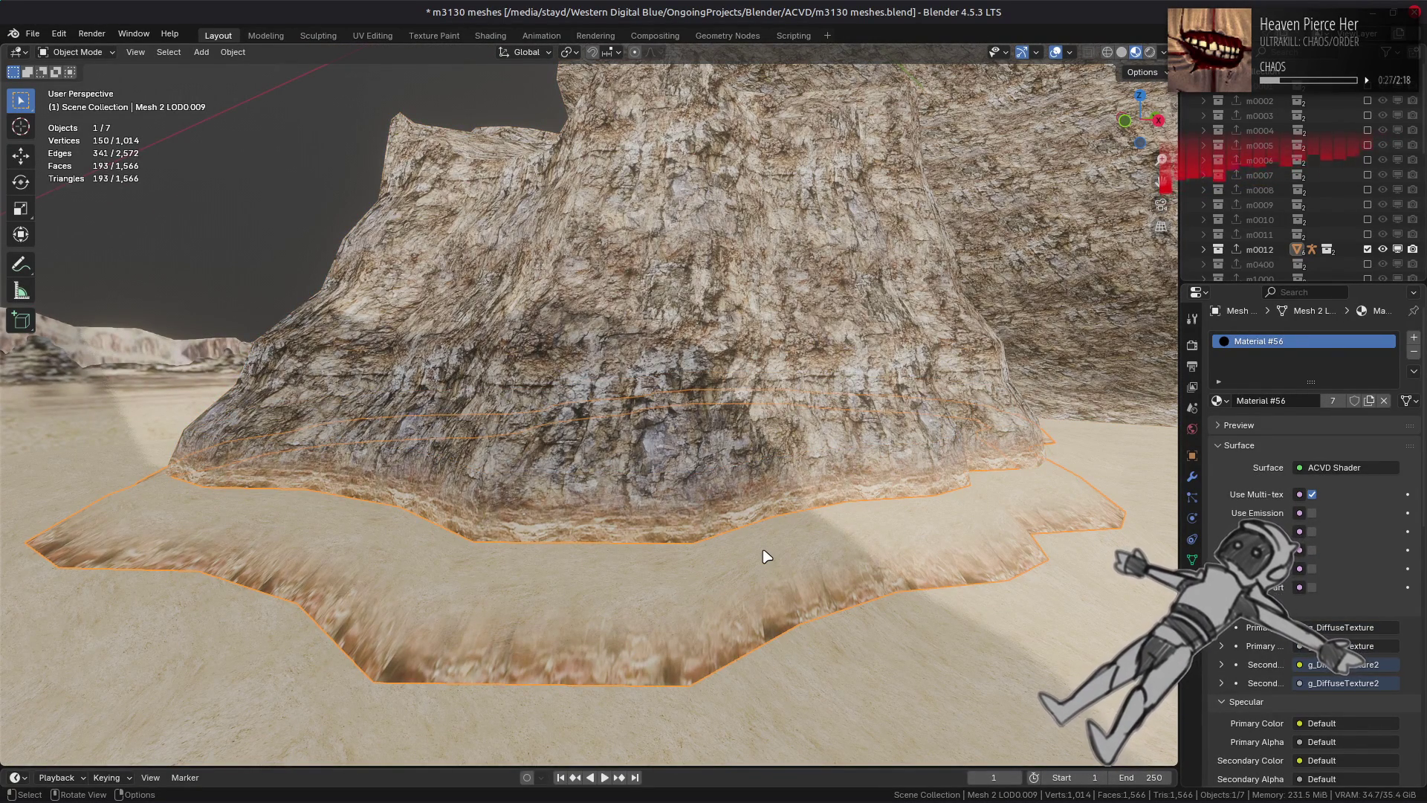
# Step: Orbit around the rock mound and show Mesh 2 LOD0.009's Add Modifier list
pyautogui.moveTo(765, 558)
pyautogui.mouseDown(button='middle')
pyautogui.moveTo(526, 558)
pyautogui.moveTo(780, 529)
pyautogui.moveTo(716, 535)
pyautogui.mouseUp(button='middle')
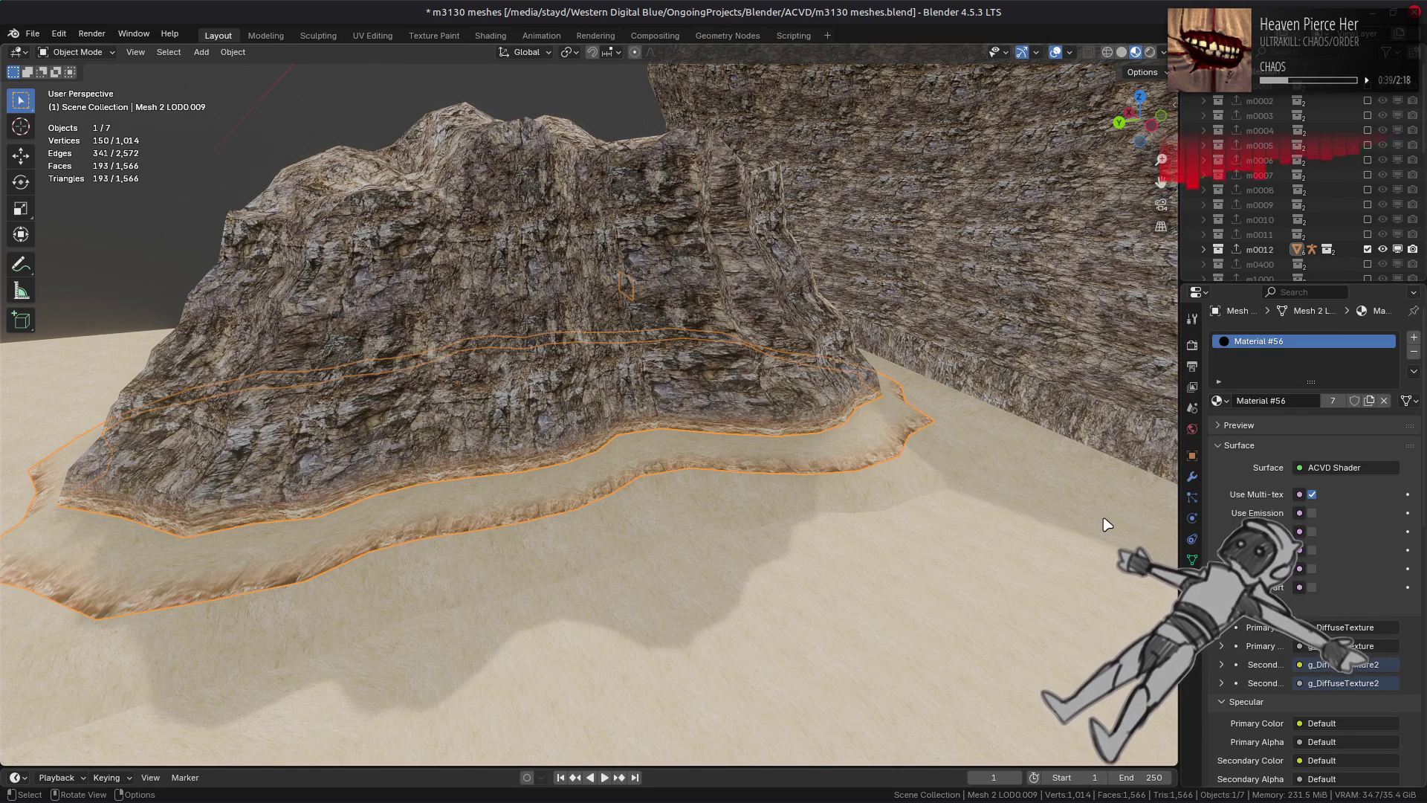
pyautogui.click(1192, 476)
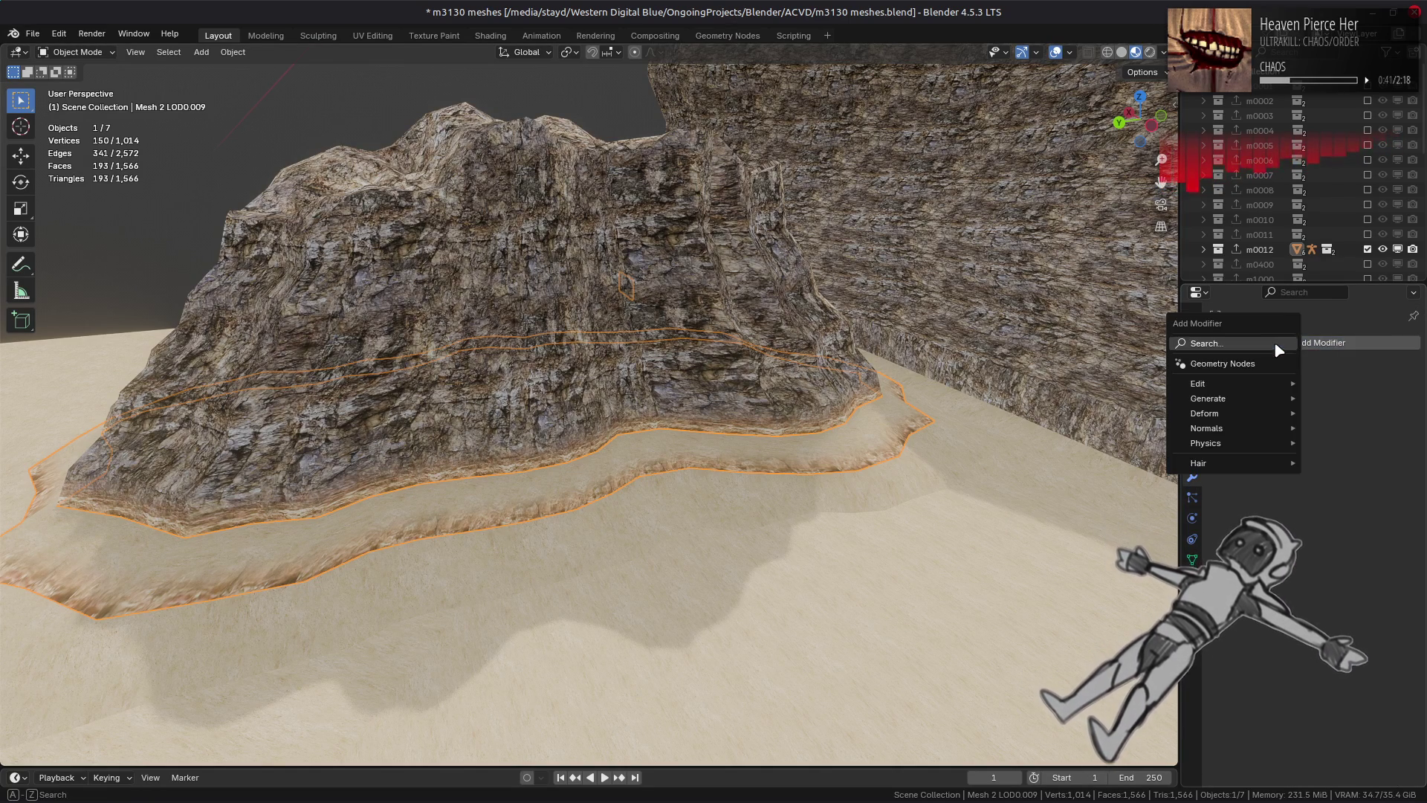
# Step: Add a Geometry Nodes modifier with a new node group named bingus
pyautogui.click(1284, 423)
pyautogui.click(1283, 423)
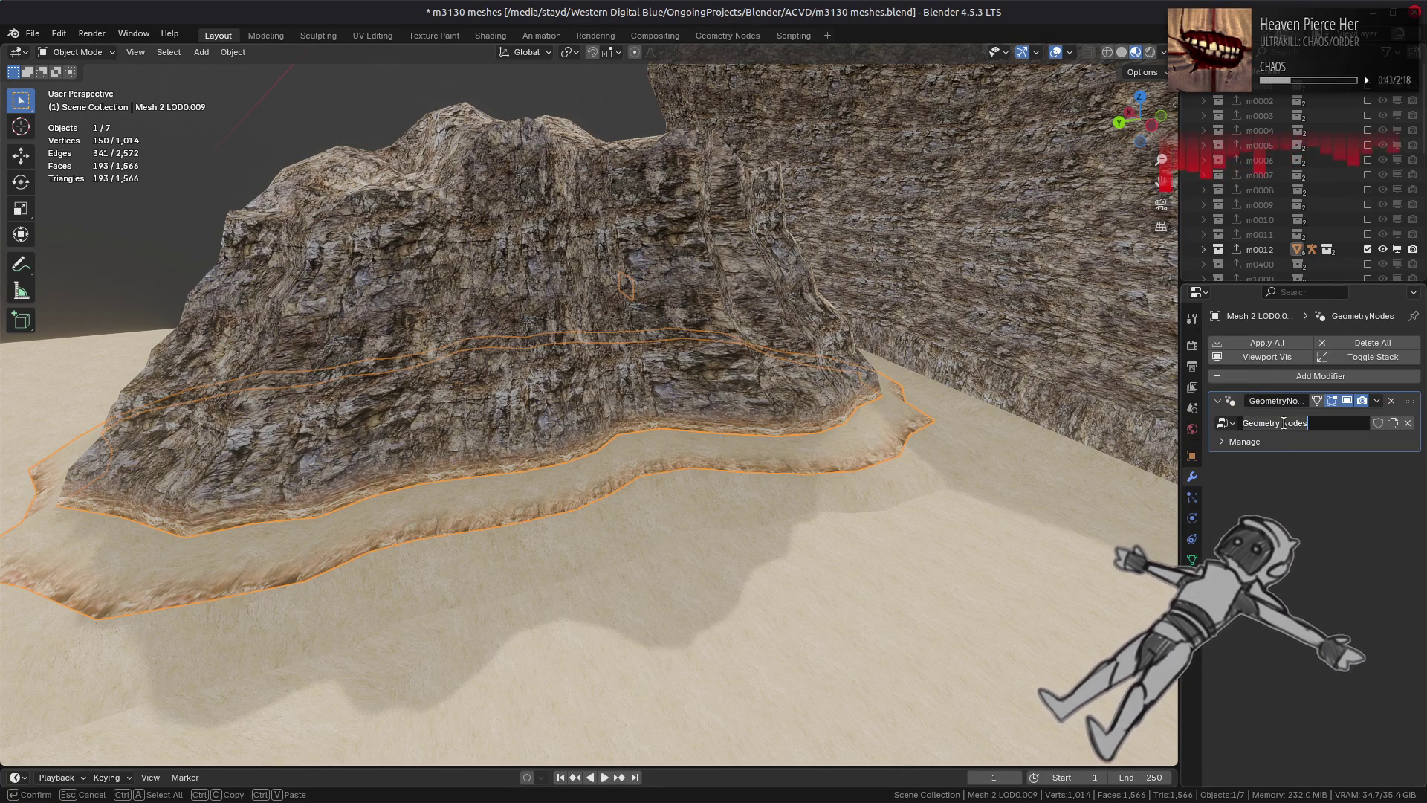
pyautogui.write('bingus')
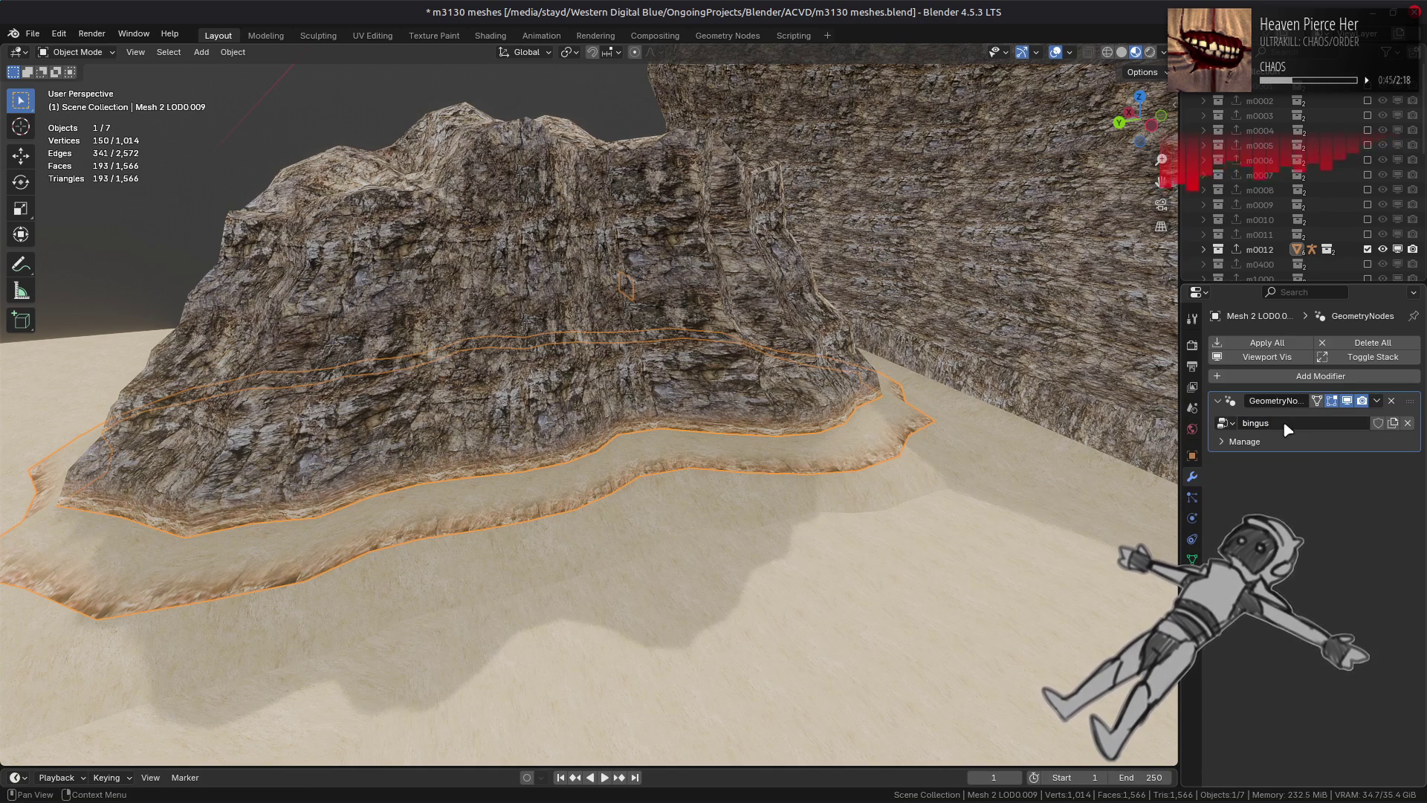
pyautogui.press('Return')
# Step: In the Geometry Nodes workspace, set viewport Clip Start to 1 m and Clip End to 2000 m
pyautogui.click(728, 35)
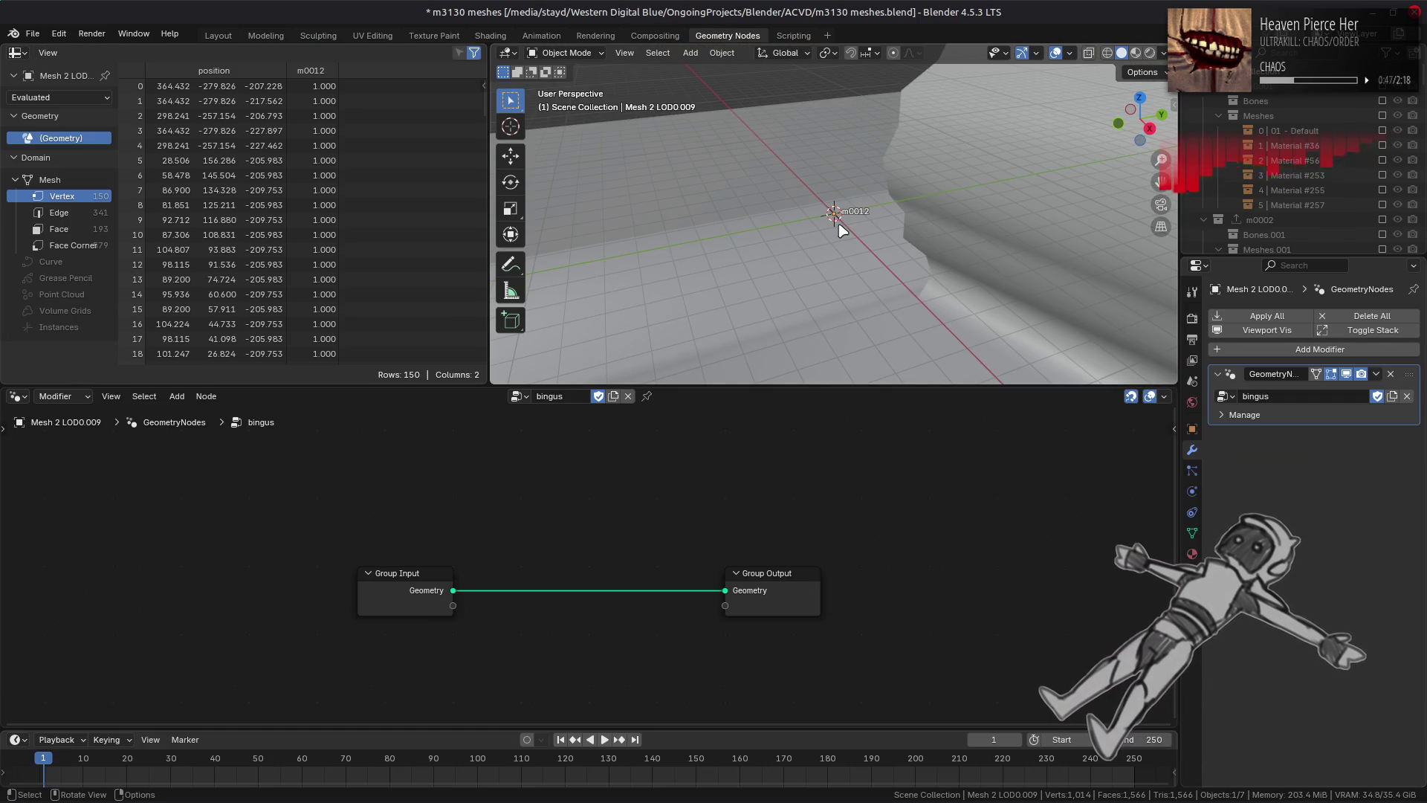
pyautogui.press('KP_Decimal')
pyautogui.press('n')
pyautogui.click(1169, 167)
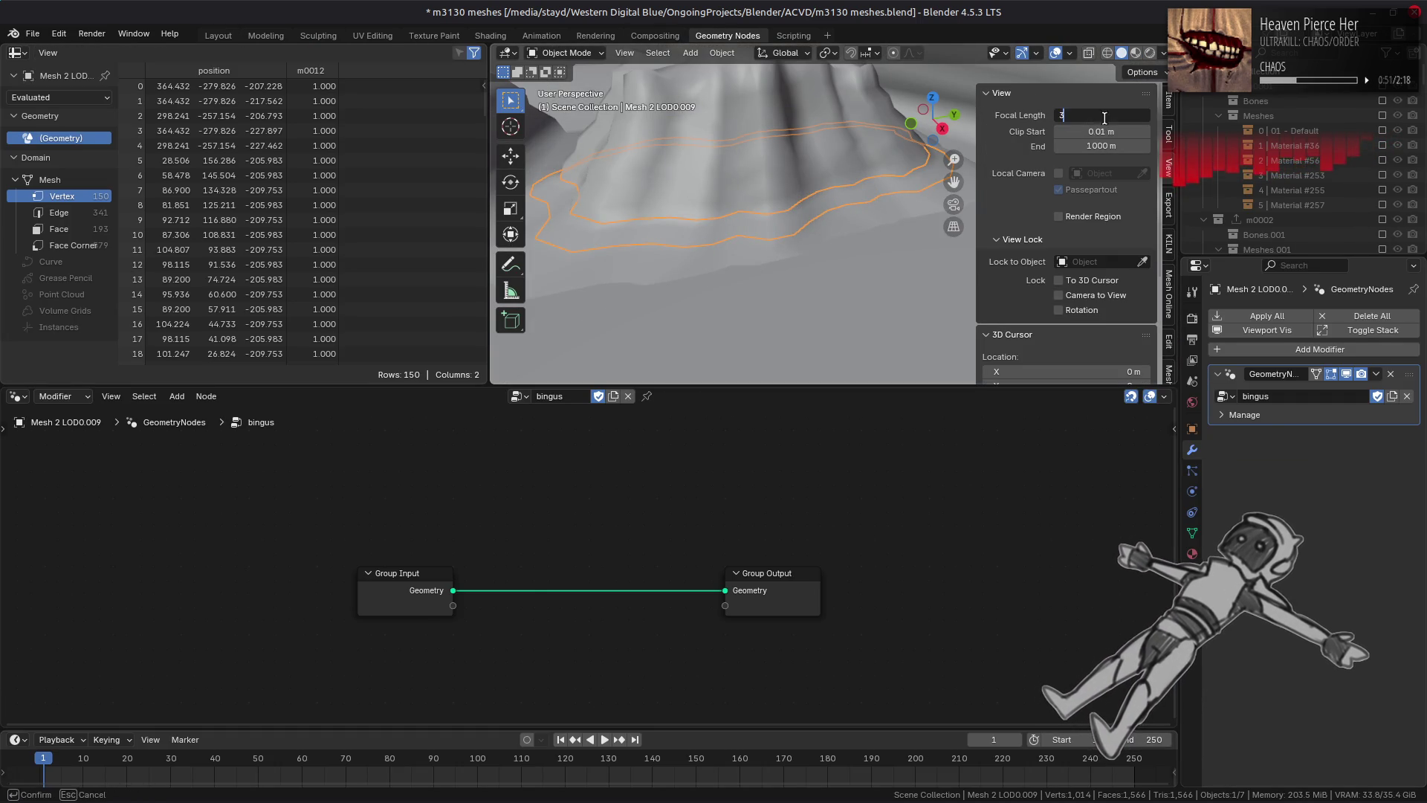
pyautogui.click(1106, 131)
pyautogui.write('1')
pyautogui.press('Return')
pyautogui.click(1106, 143)
pyautogui.write('2000')
pyautogui.press('Return')
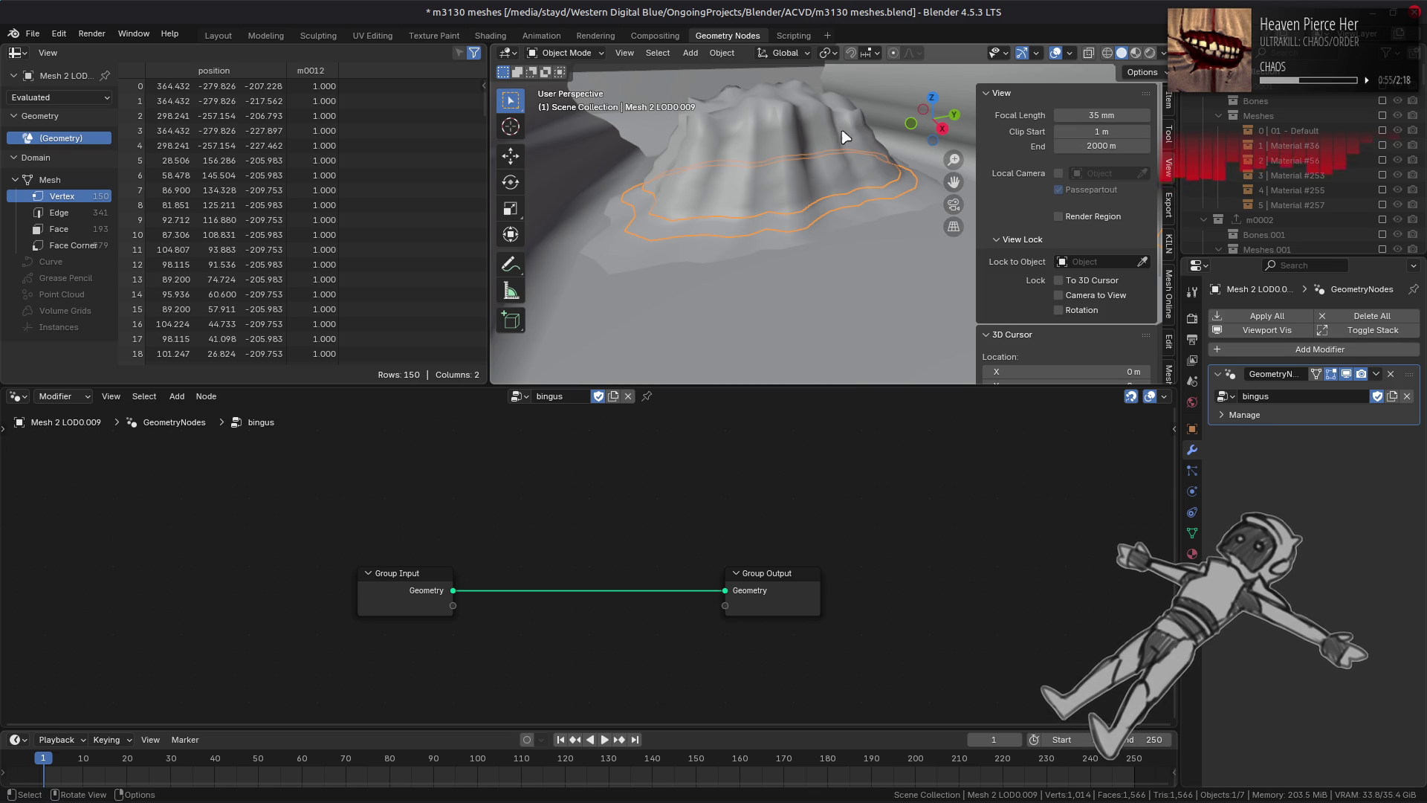
# Step: Switch the viewport to Material Preview with a brighter HDRI and zoom in on the mound
pyautogui.click(1134, 53)
pyautogui.click(1164, 53)
pyautogui.click(1090, 177)
pyautogui.click(898, 230)
pyautogui.scroll(3, 667, 214)
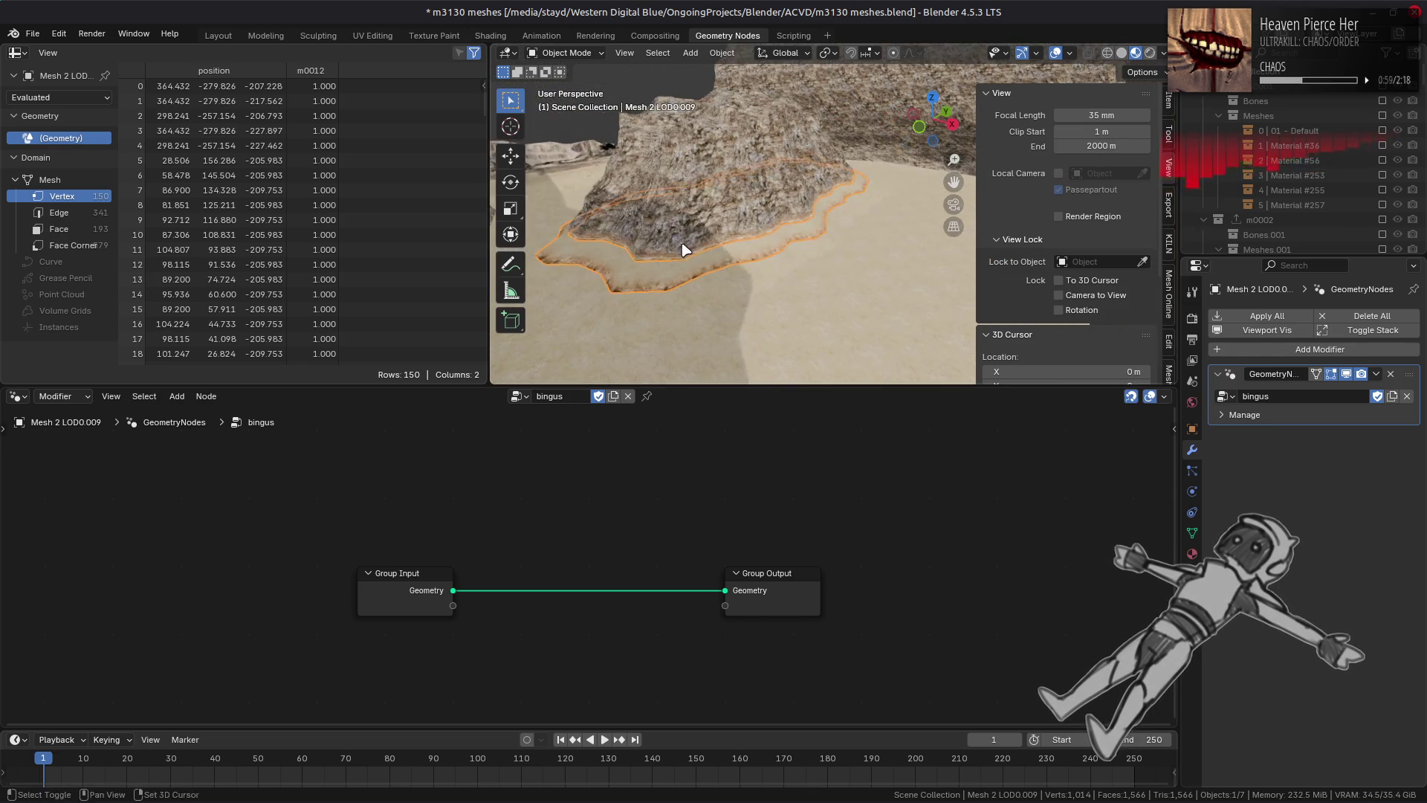
pyautogui.moveTo(679, 239); pyautogui.dragTo(821, 226, button='middle')
pyautogui.press('n')
pyautogui.scroll(2, 825, 226)
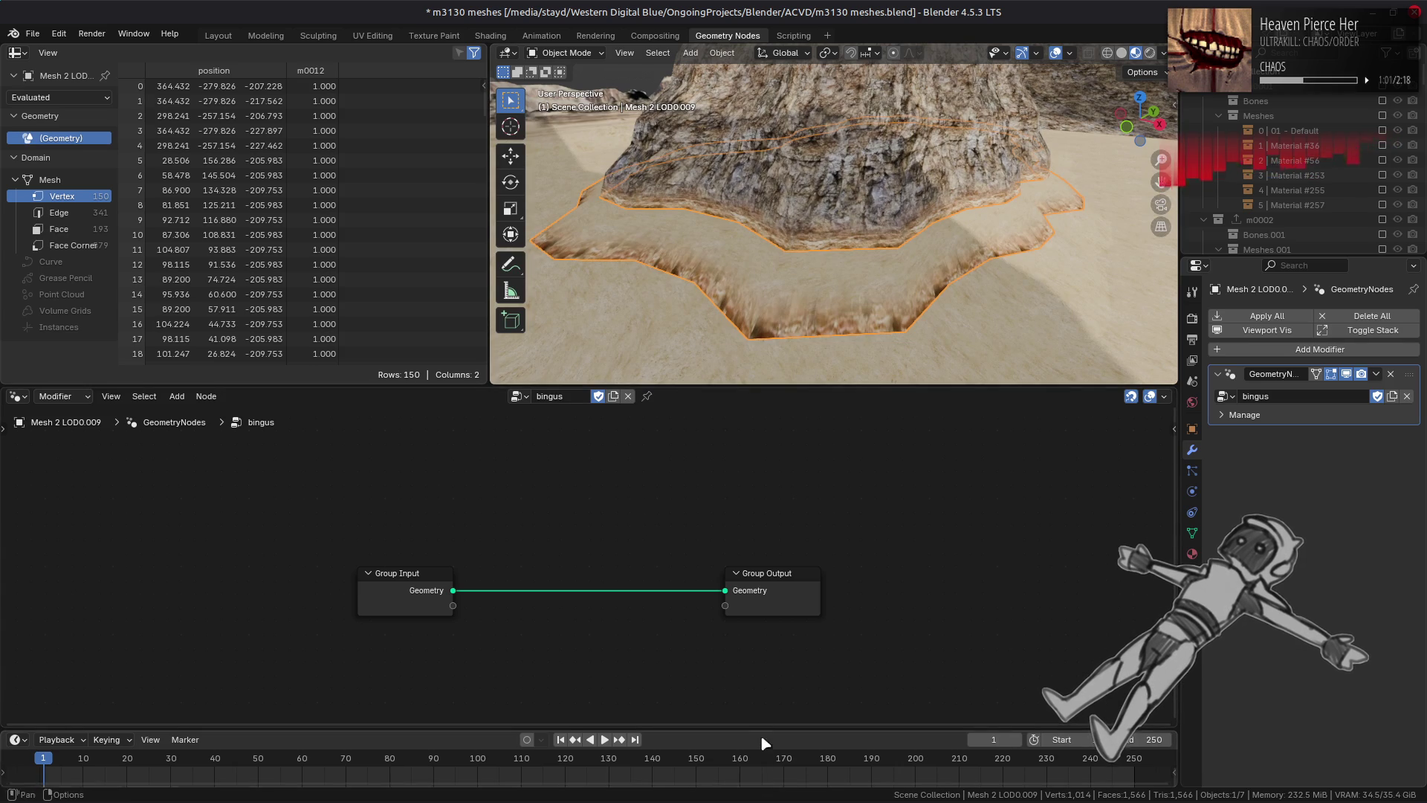
# Step: Enlarge the node editor and spread the Group Input and Group Output nodes apart
pyautogui.moveTo(761, 729); pyautogui.dragTo(743, 787)
pyautogui.moveTo(417, 604)
pyautogui.mouseDown()
pyautogui.moveTo(245, 524)
pyautogui.moveTo(30, 476)
pyautogui.mouseUp()
pyautogui.moveTo(814, 617)
pyautogui.mouseDown()
pyautogui.moveTo(1059, 671)
pyautogui.moveTo(1059, 691)
pyautogui.moveTo(1059, 678)
pyautogui.mouseUp()
pyautogui.hotkey('shift', 'a')
pyautogui.moveTo(561, 550)
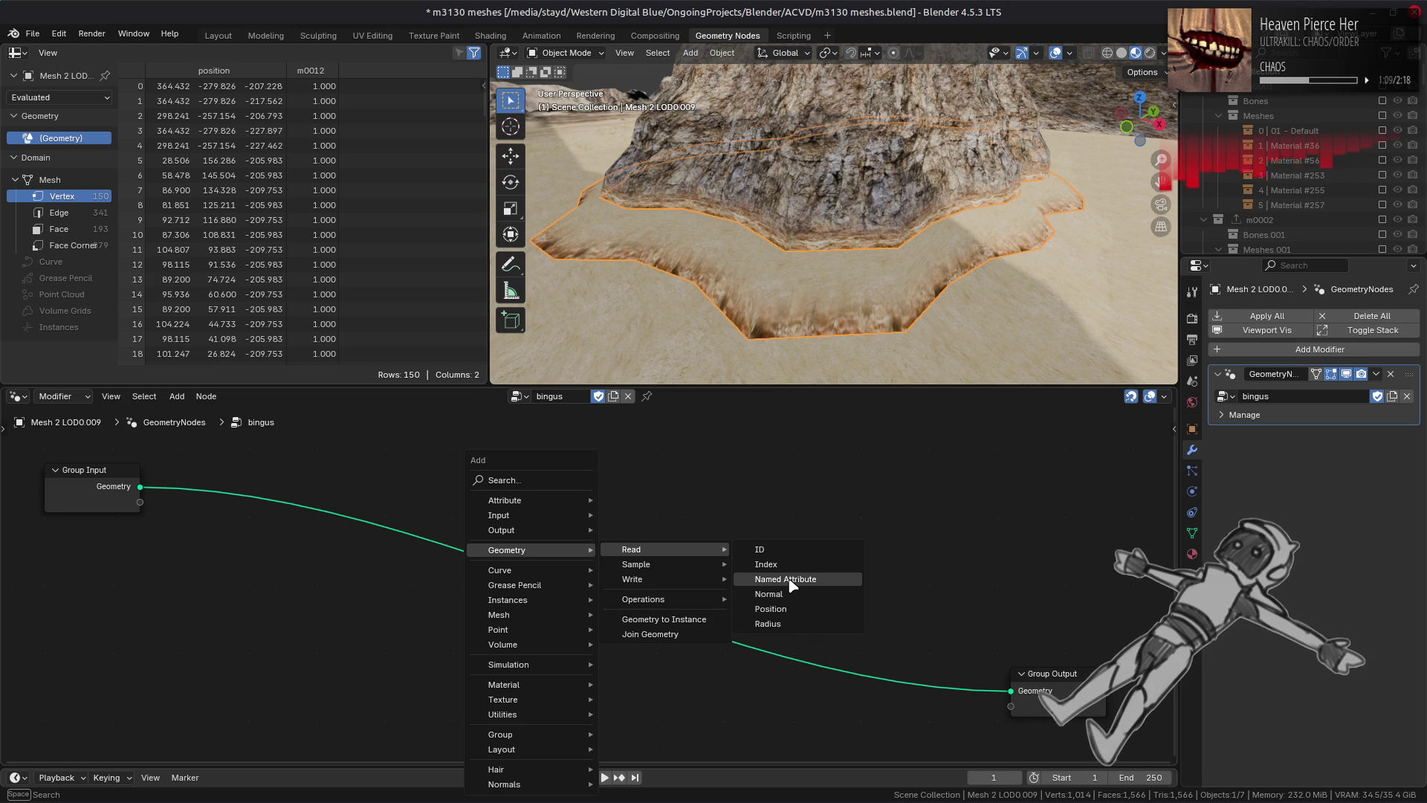
# Step: Add a Named Attribute node of Color type reading the mesh's Color attribute
pyautogui.click(785, 578)
pyautogui.click(310, 595)
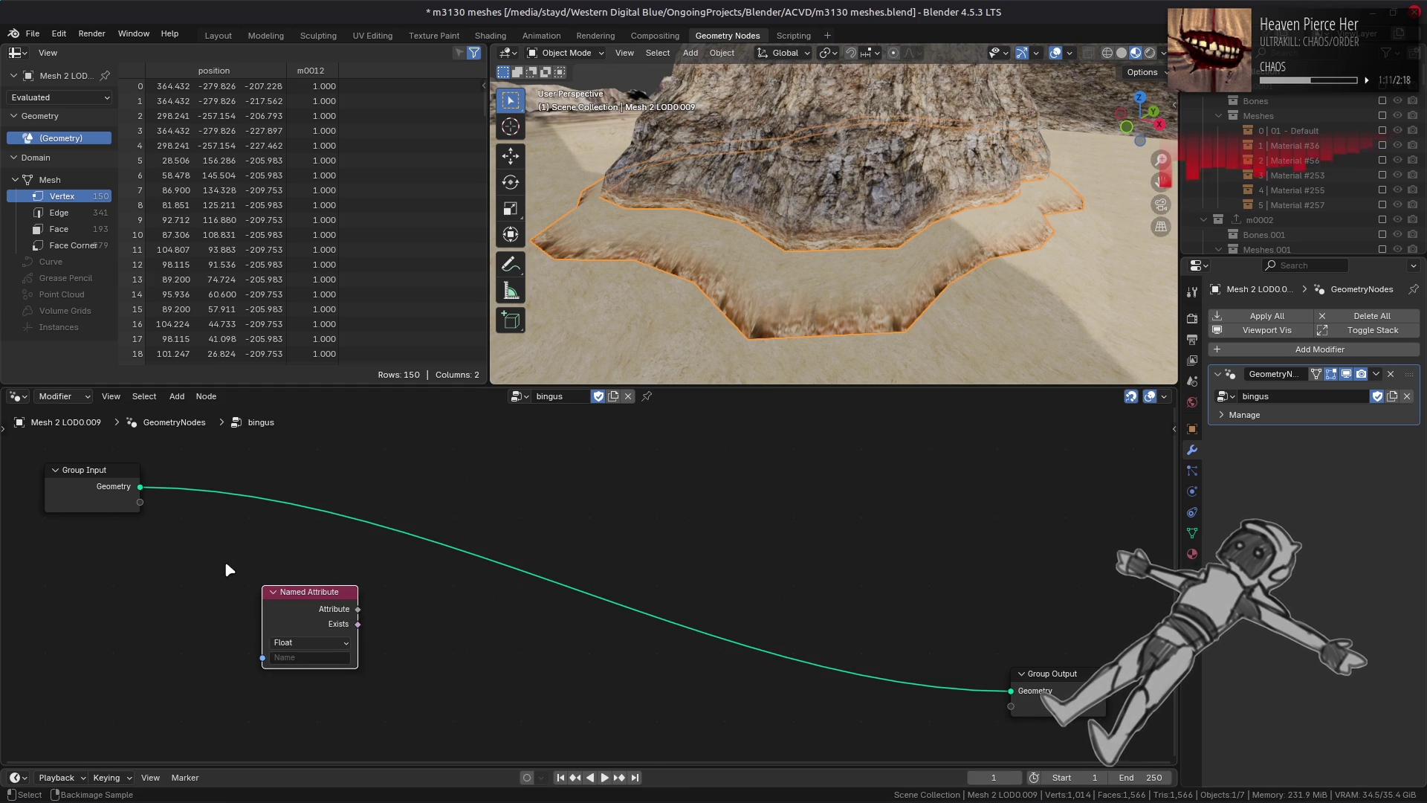
pyautogui.hotkey('ctrl', 'z')
pyautogui.hotkey('shift', 'a')
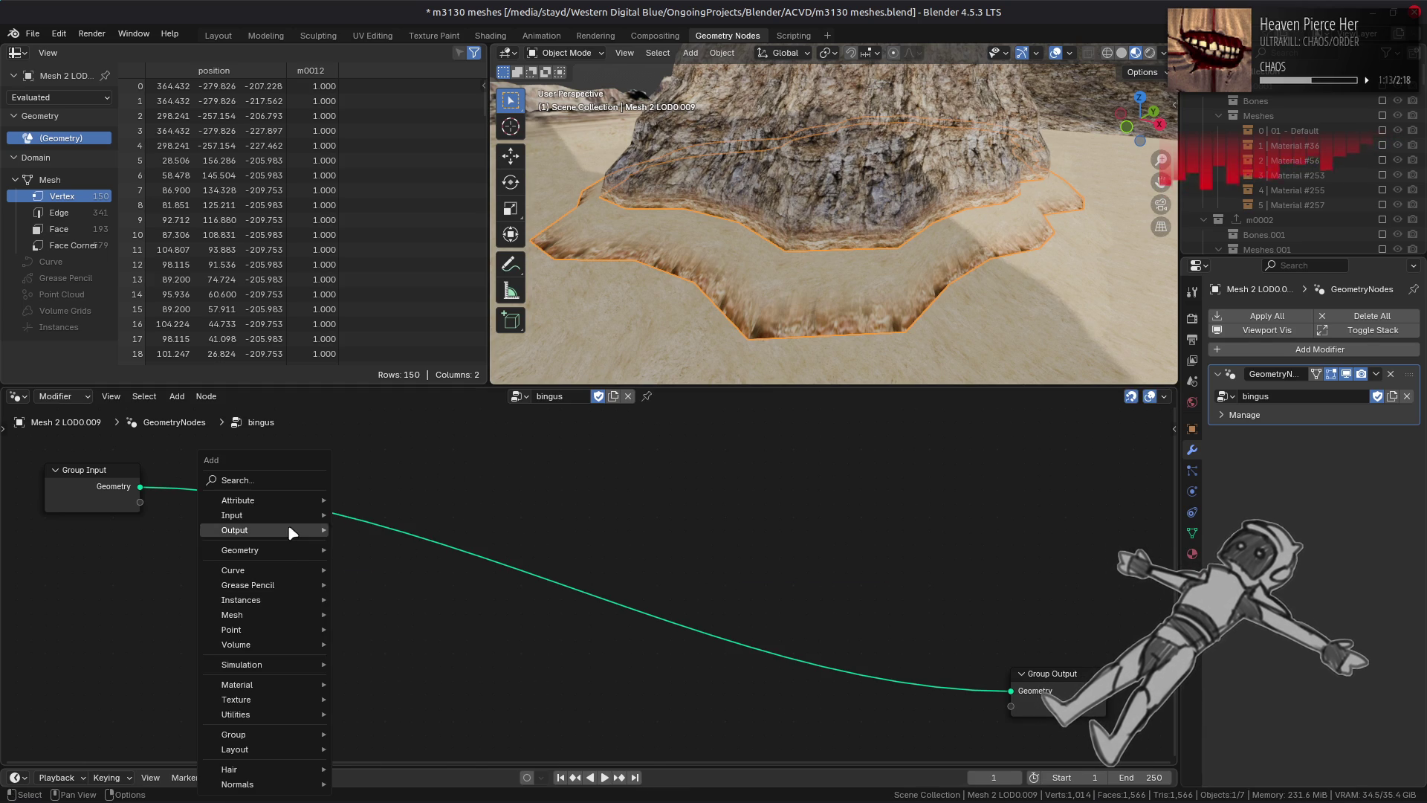
pyautogui.moveTo(295, 506)
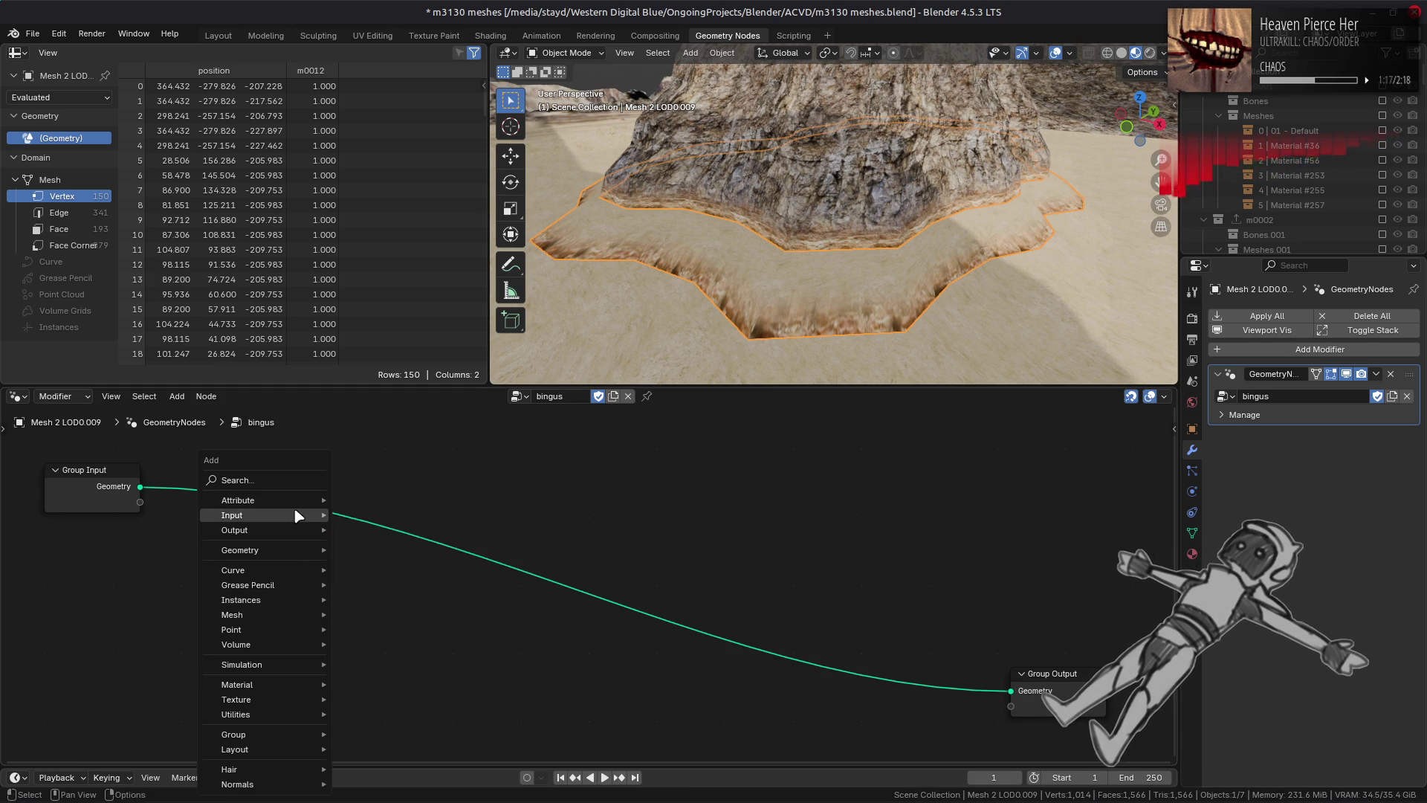
pyautogui.press('Escape')
pyautogui.hotkey('ctrl', 'shift', 'z')
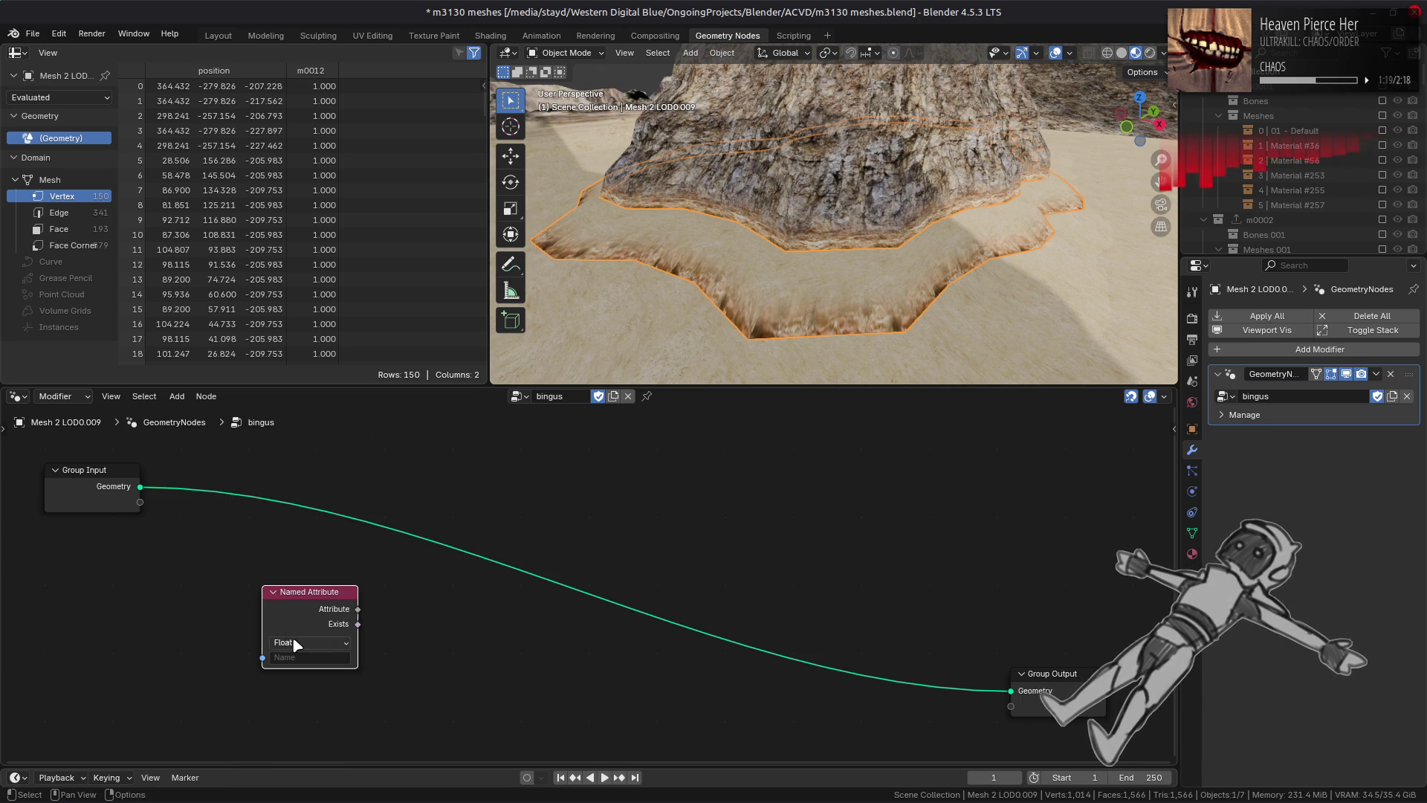
pyautogui.click(295, 643)
pyautogui.click(309, 720)
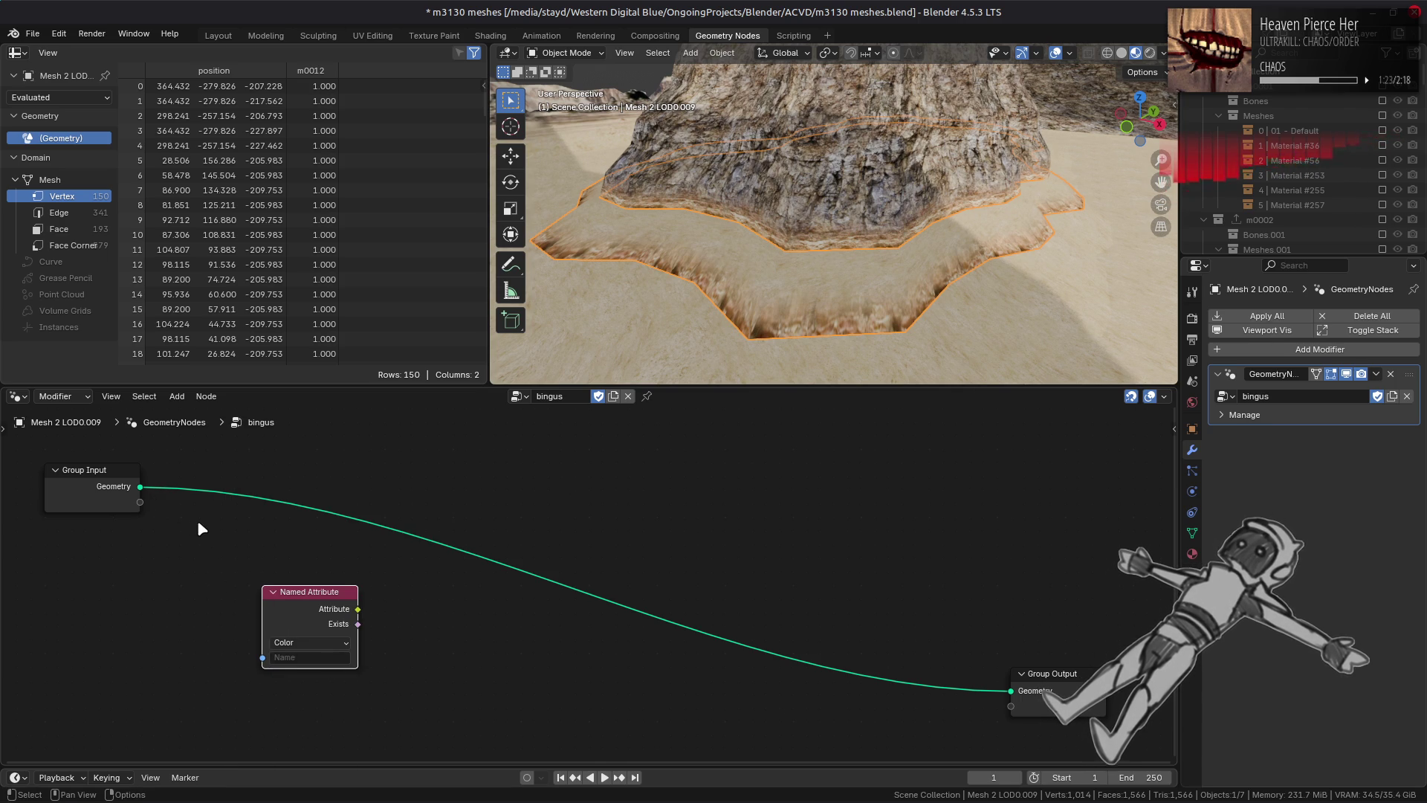
pyautogui.click(308, 659)
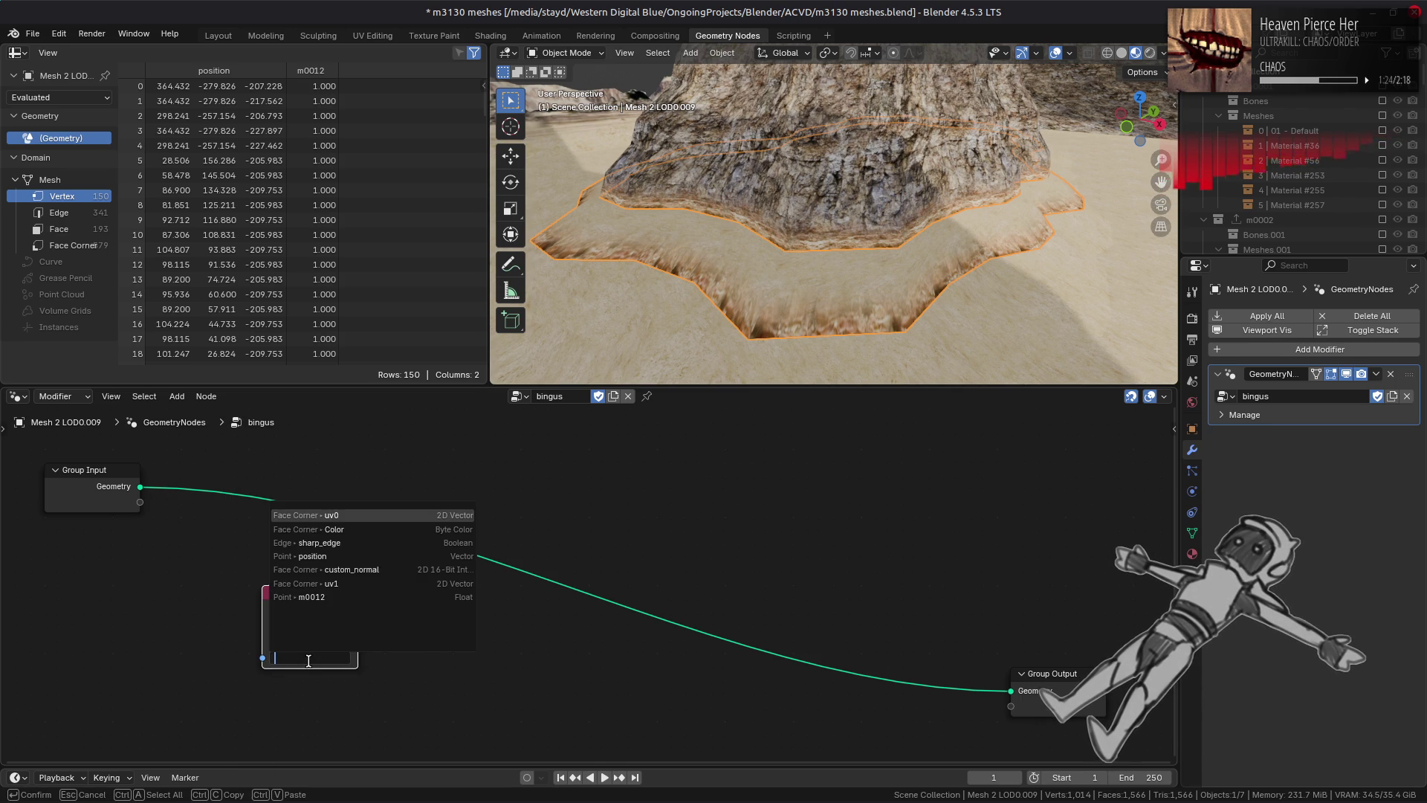
pyautogui.click(370, 529)
# Step: Add a Store Named Attribute node between Group Input and Group Output
pyautogui.hotkey('shift', 'a')
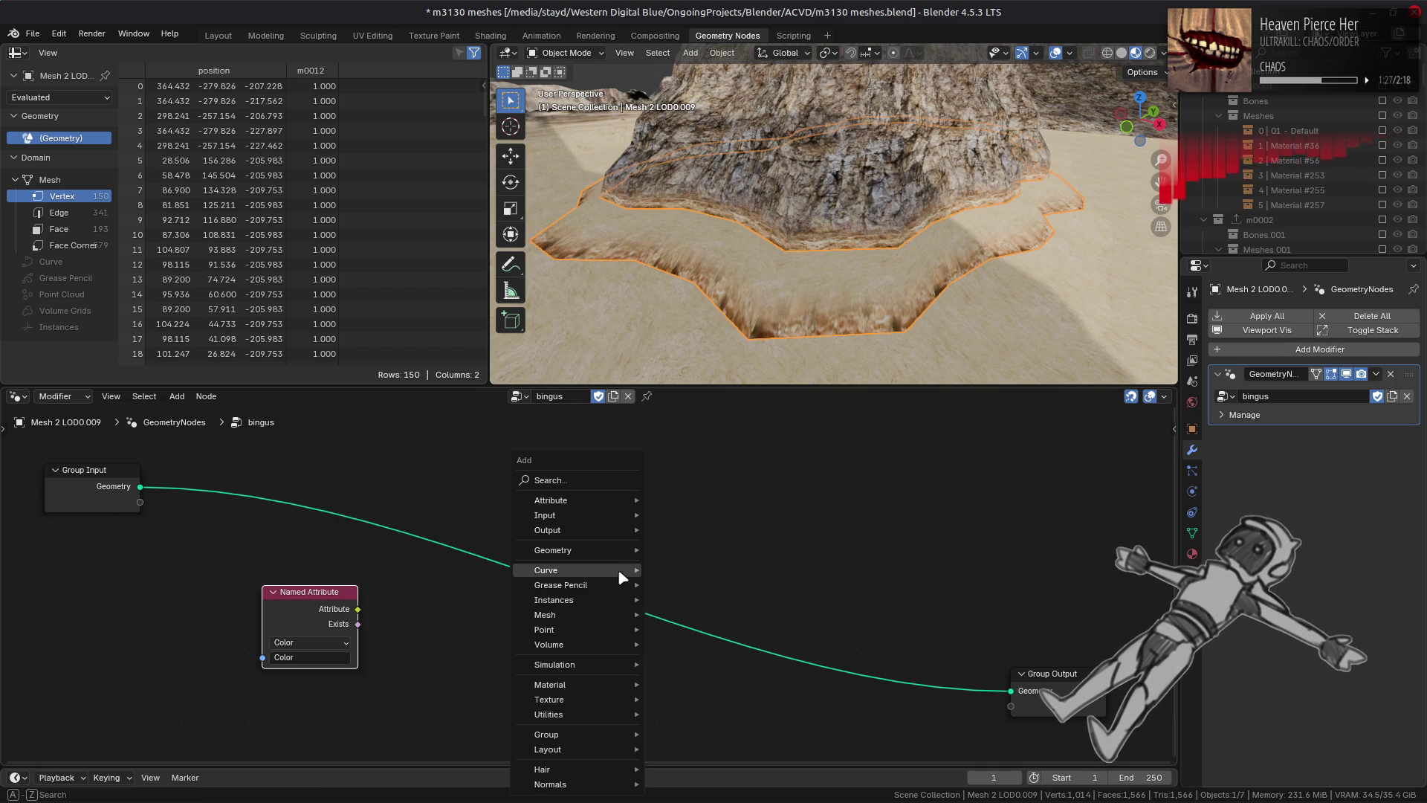
pyautogui.moveTo(602, 552)
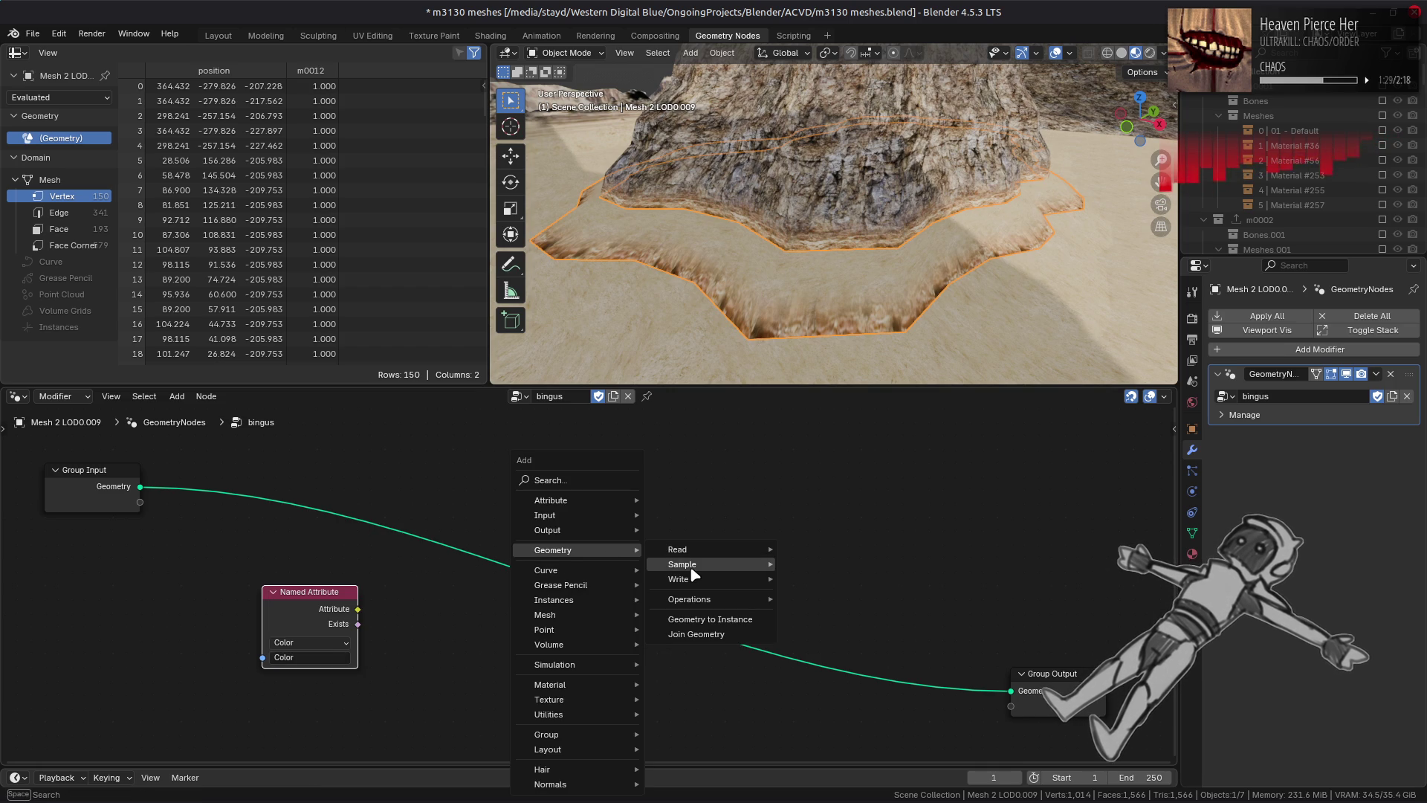
pyautogui.moveTo(691, 585)
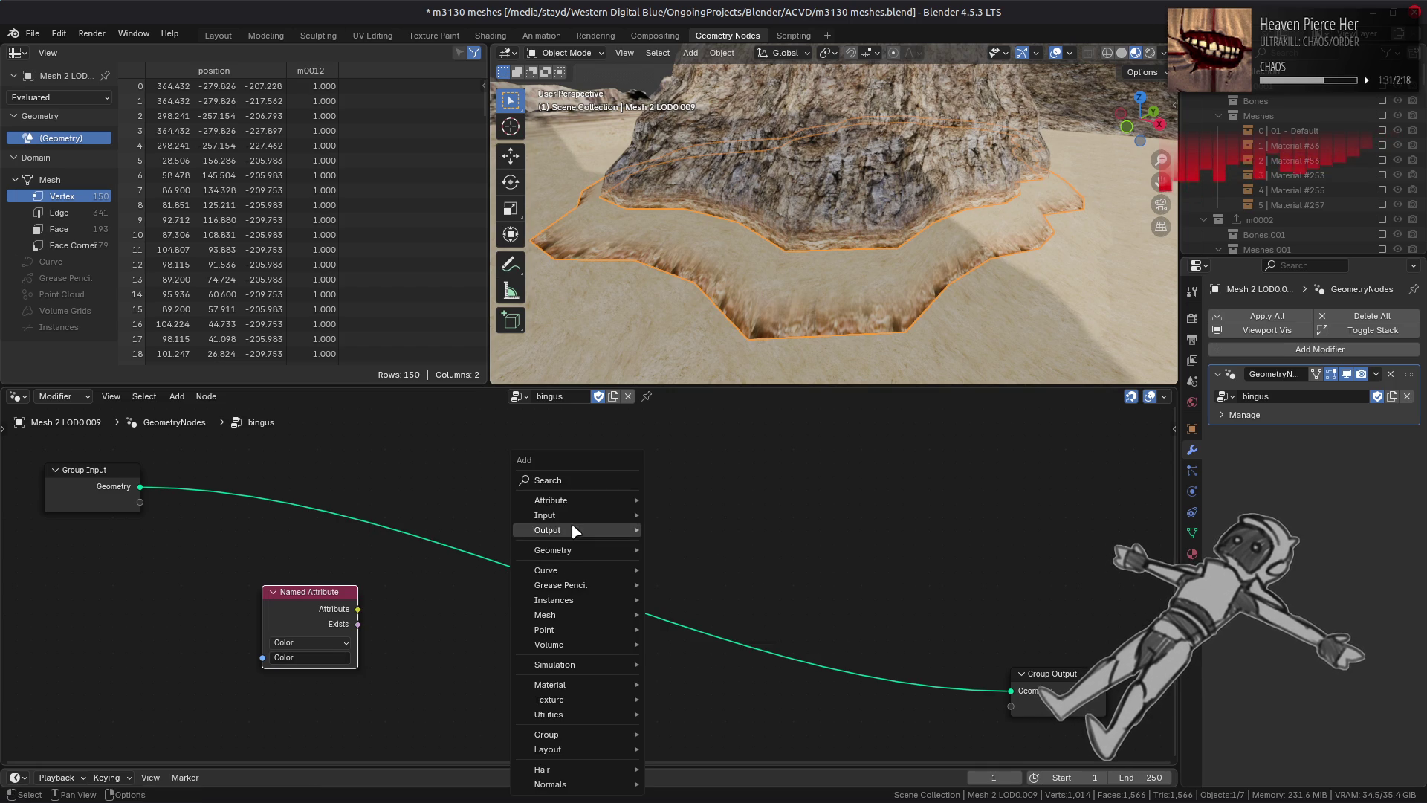
pyautogui.moveTo(624, 501)
pyautogui.click(709, 579)
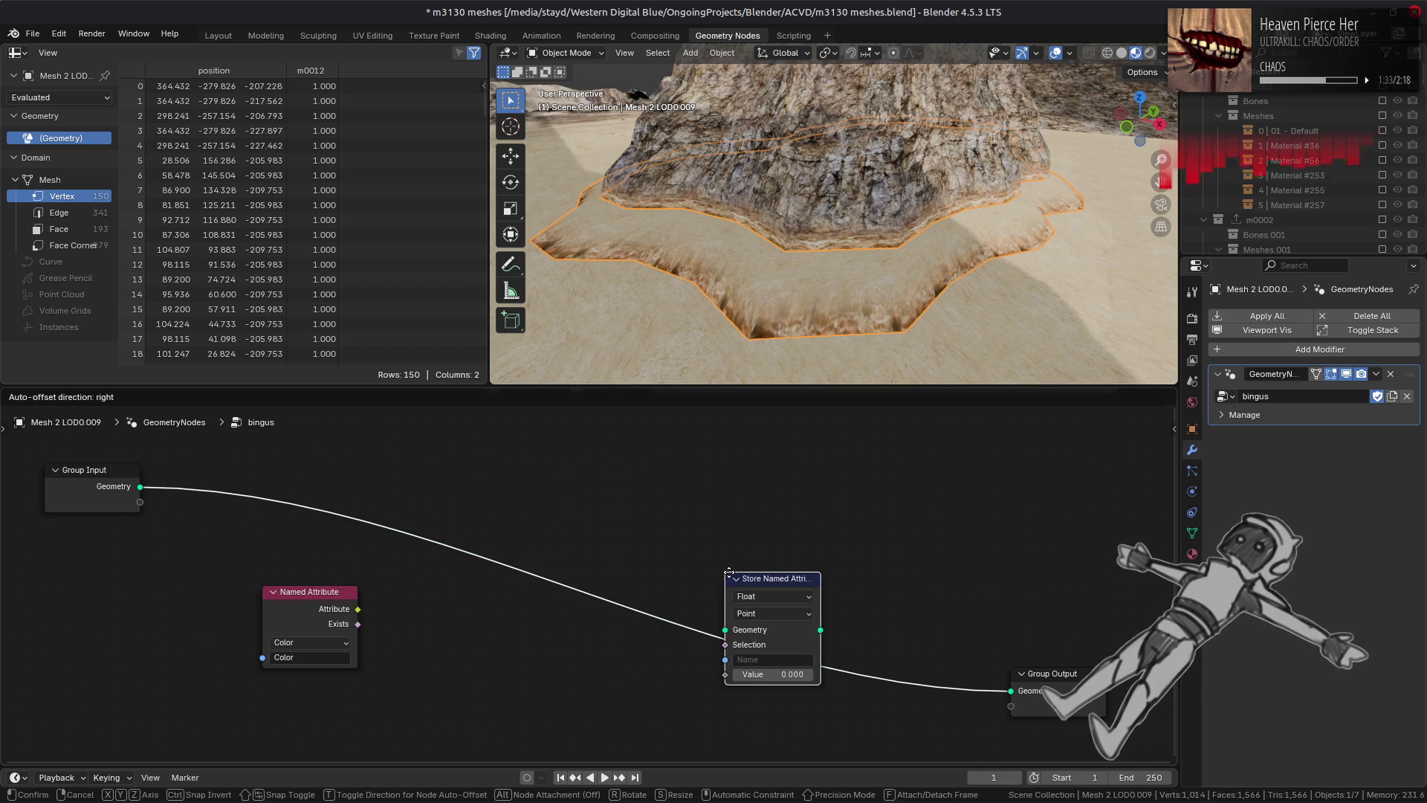
pyautogui.click(691, 520)
pyautogui.moveTo(139, 487); pyautogui.dragTo(644, 548)
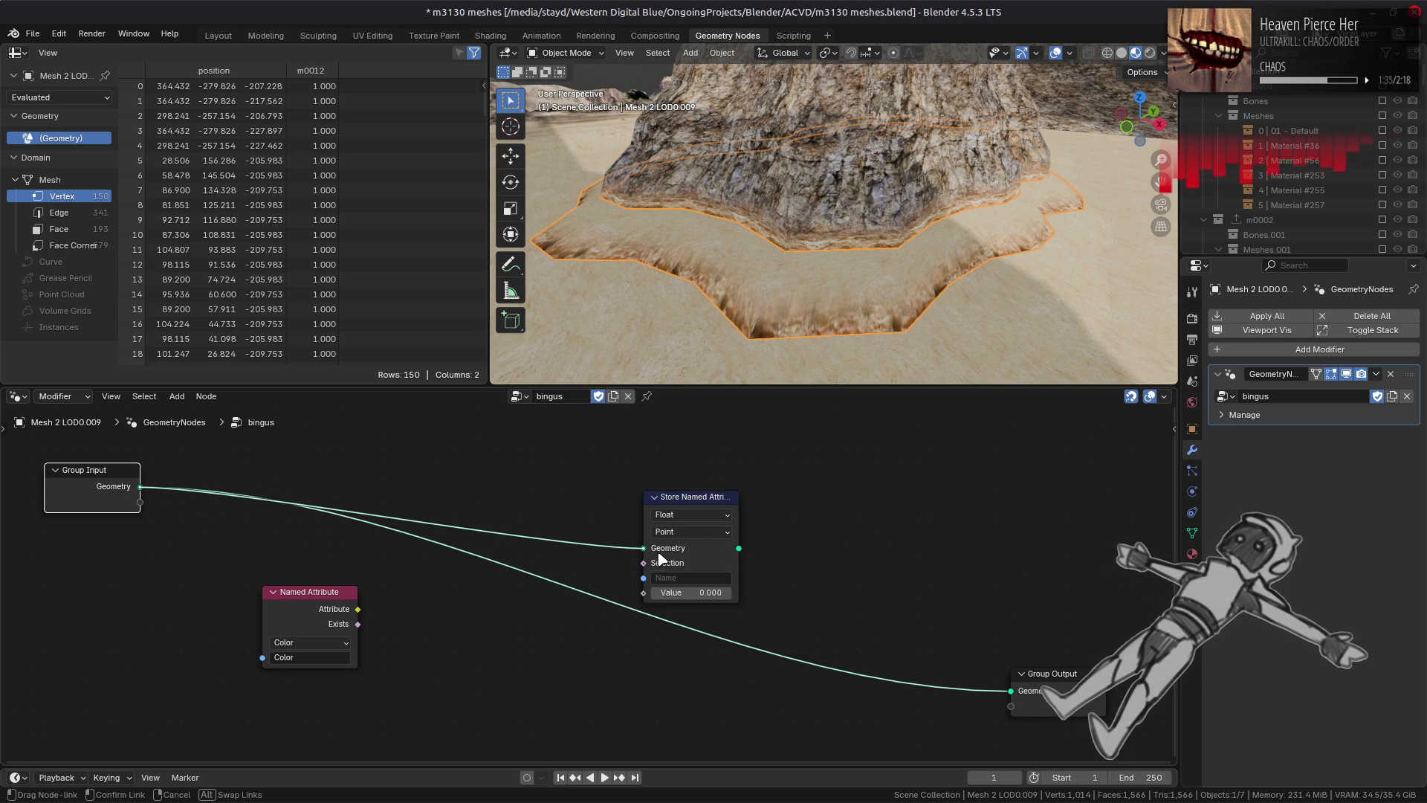
pyautogui.moveTo(739, 547)
pyautogui.mouseDown()
pyautogui.moveTo(938, 629)
pyautogui.moveTo(1012, 691)
pyautogui.mouseUp()
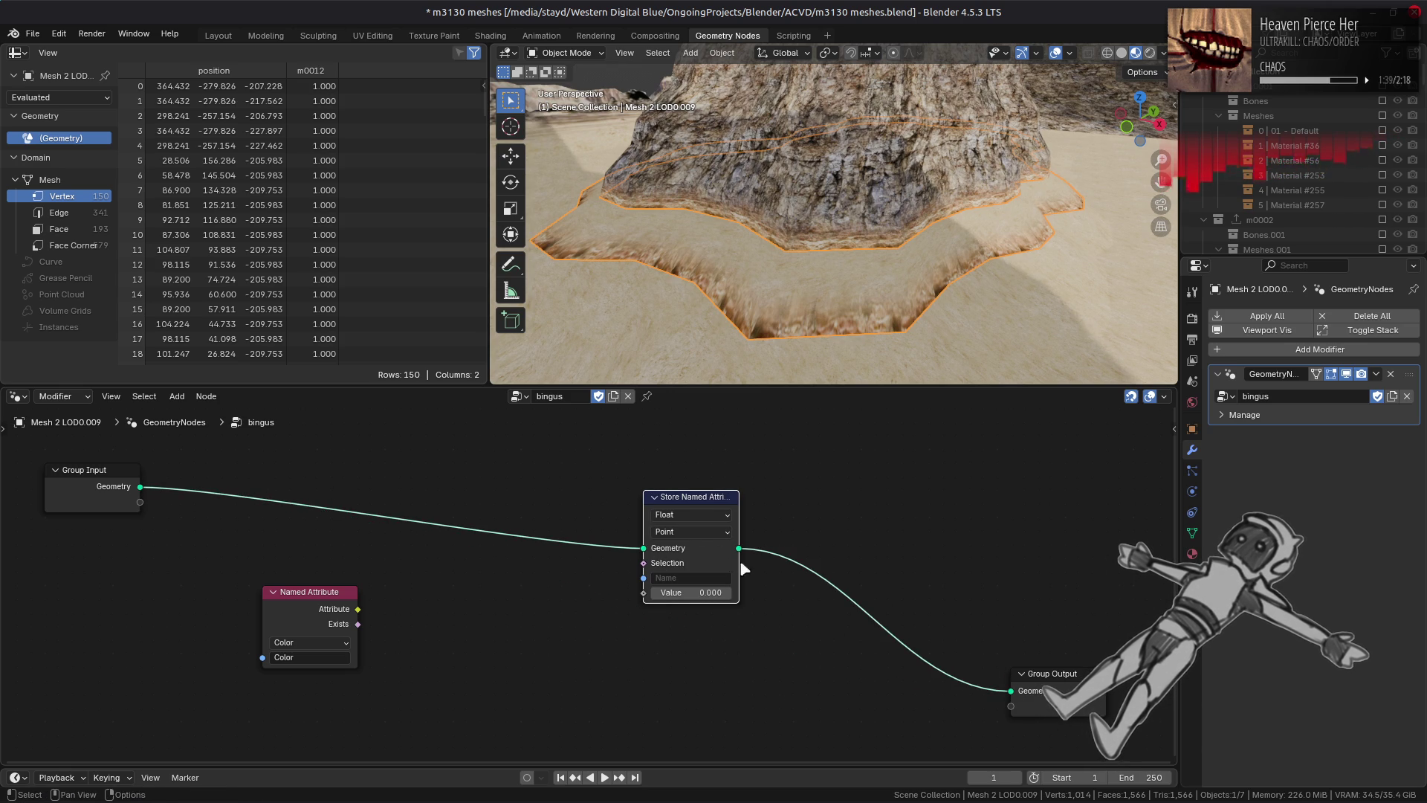
# Step: Set the store node to Byte Color on Face Corner, writing the Color attribute
pyautogui.click(691, 514)
pyautogui.click(703, 609)
pyautogui.click(699, 532)
pyautogui.click(704, 610)
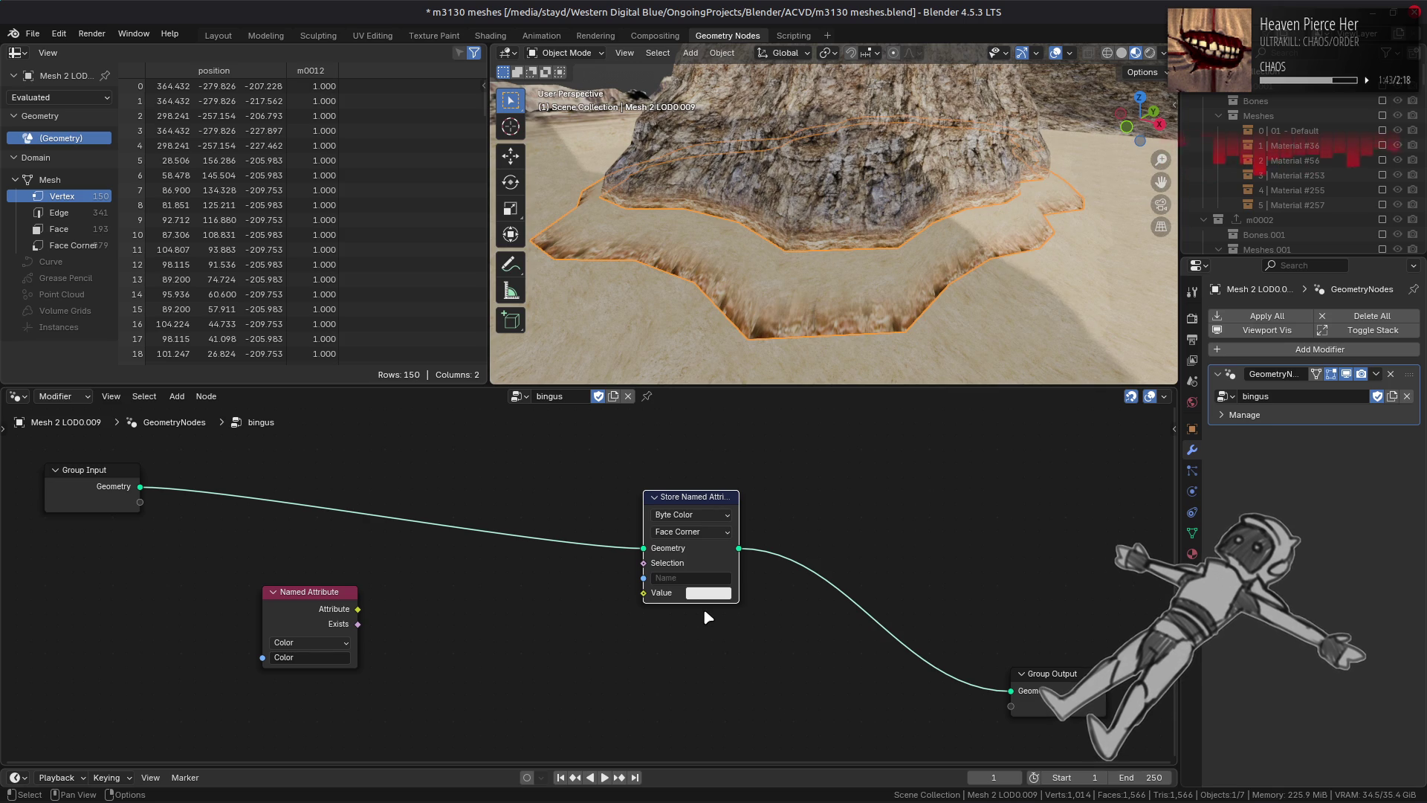
pyautogui.click(310, 643)
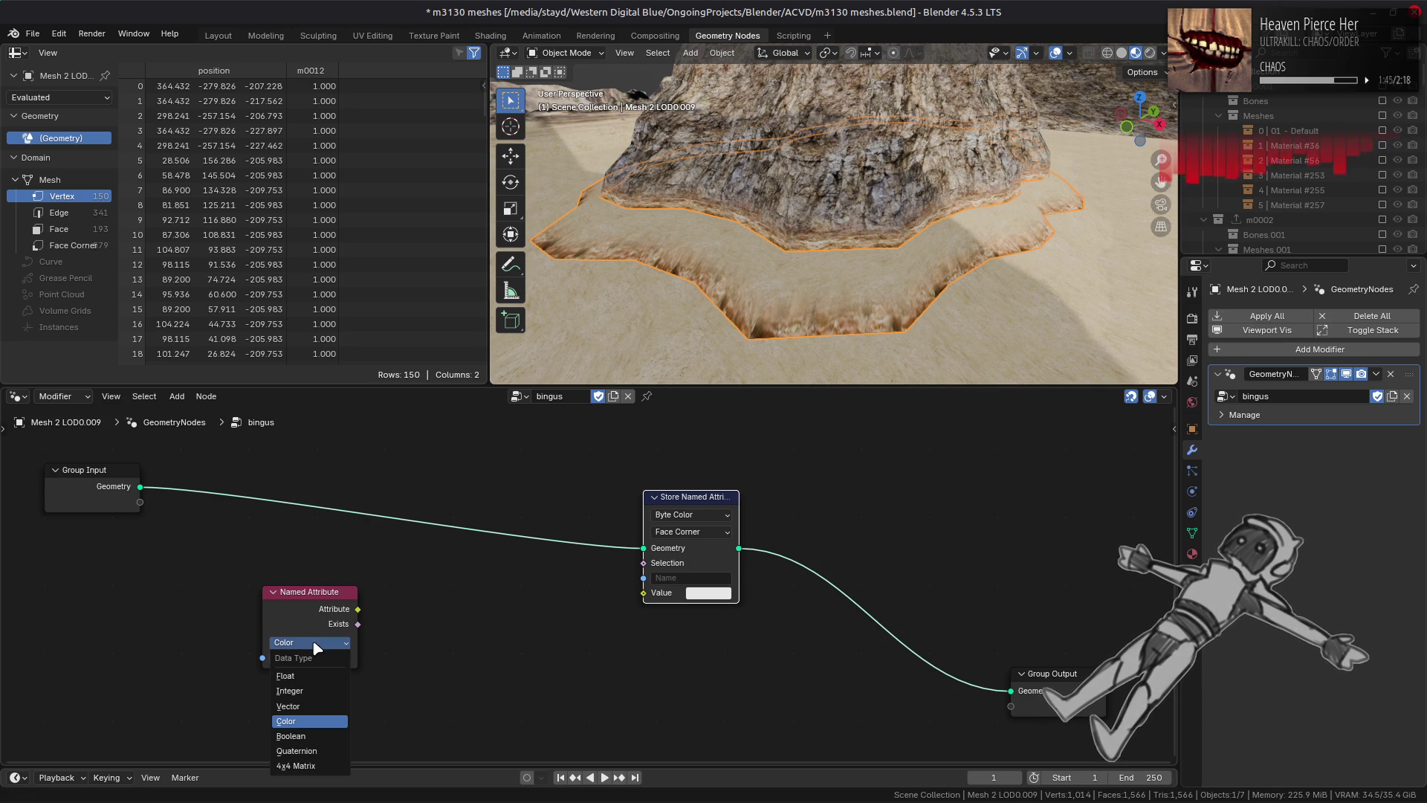
pyautogui.click(315, 648)
pyautogui.click(717, 578)
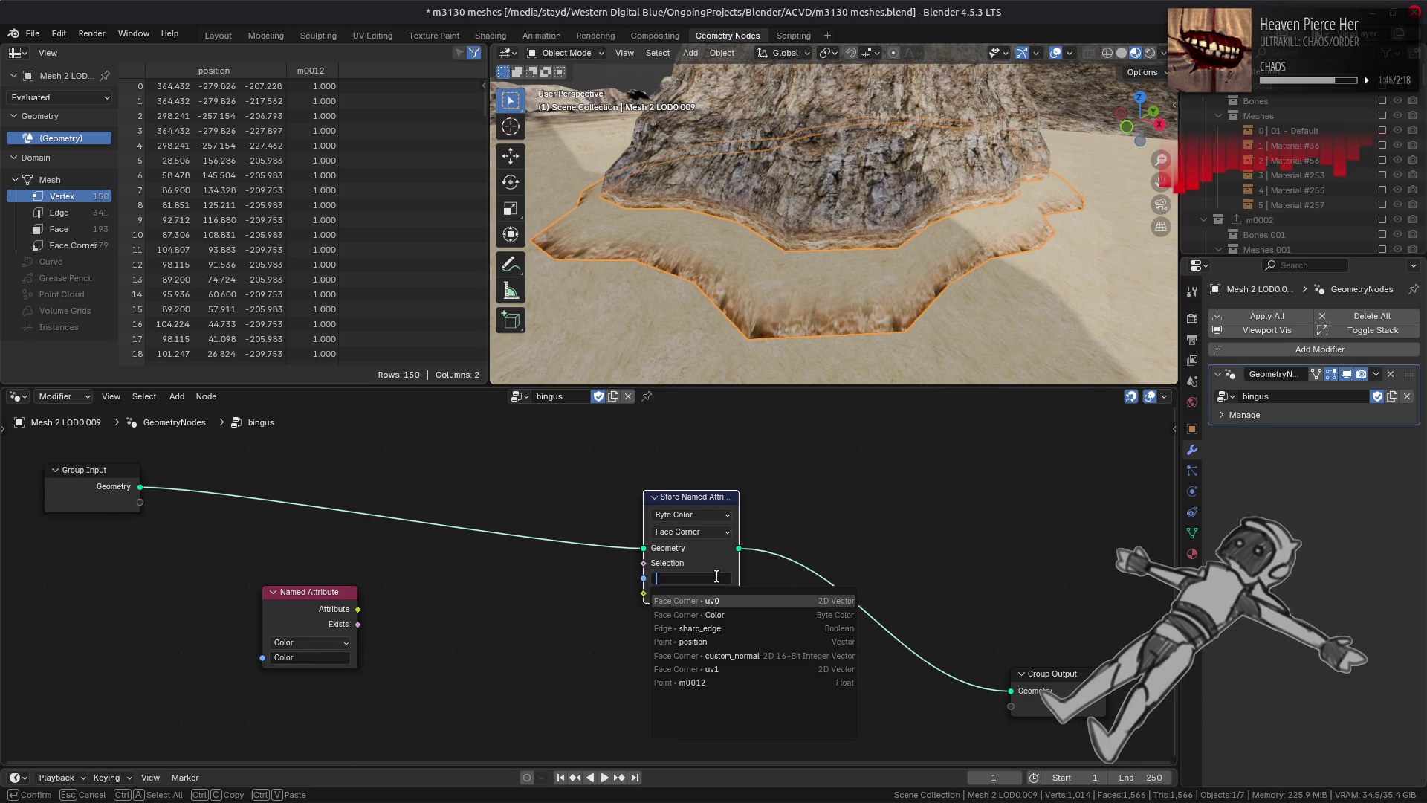
pyautogui.click(713, 616)
pyautogui.moveTo(285, 600); pyautogui.dragTo(121, 614)
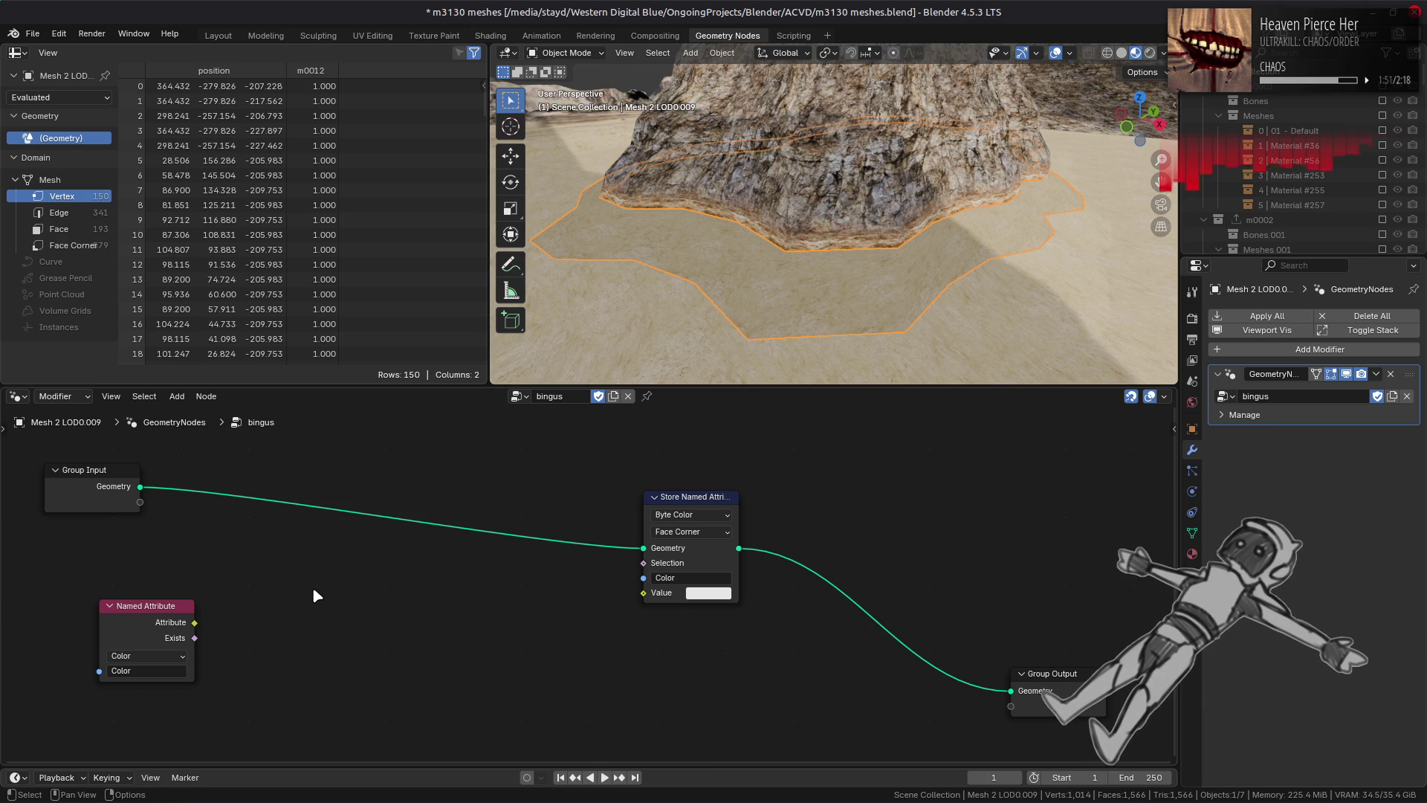
# Step: Add a Separate Color node fed by the Named Attribute's Color output
pyautogui.hotkey('shift', 'a')
pyautogui.moveTo(314, 589)
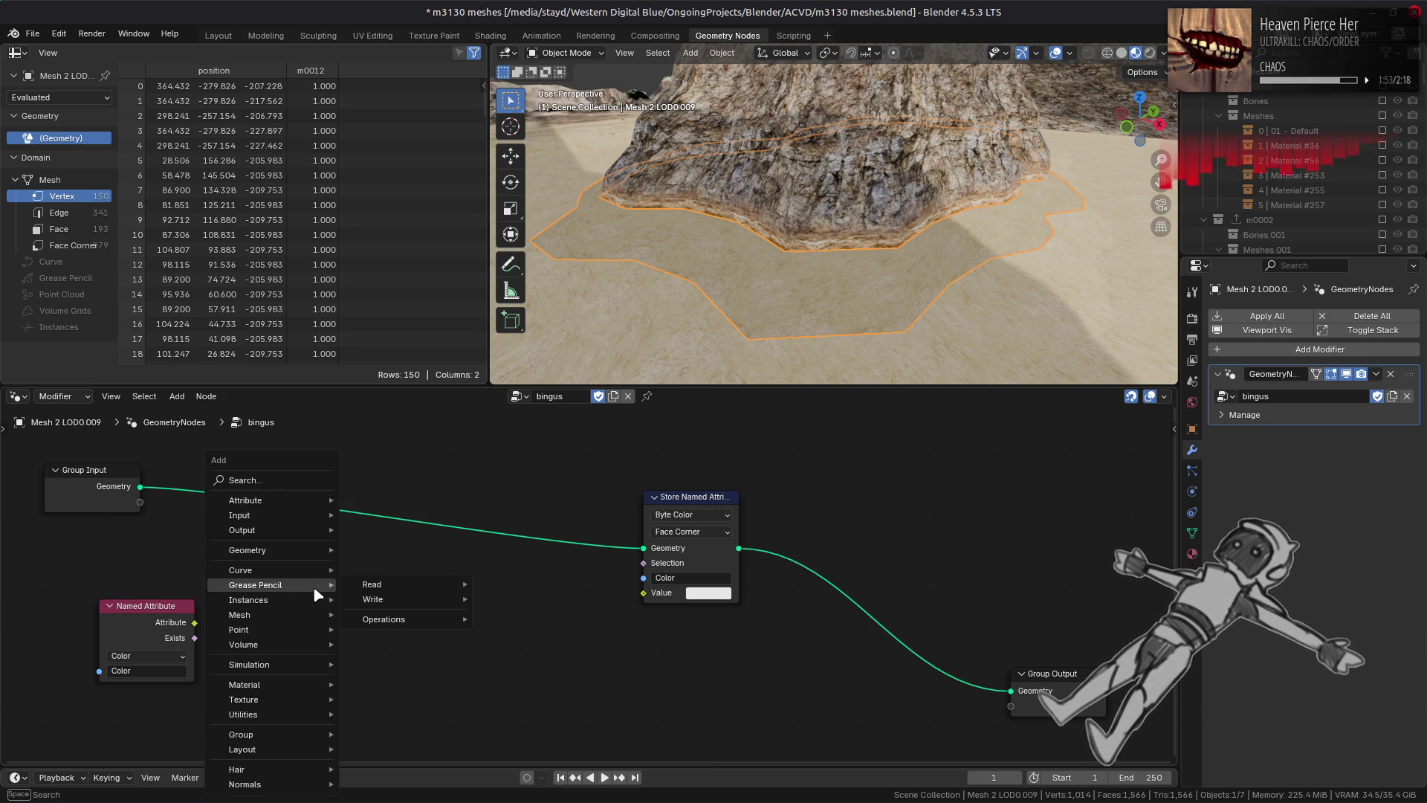
pyautogui.click(712, 594)
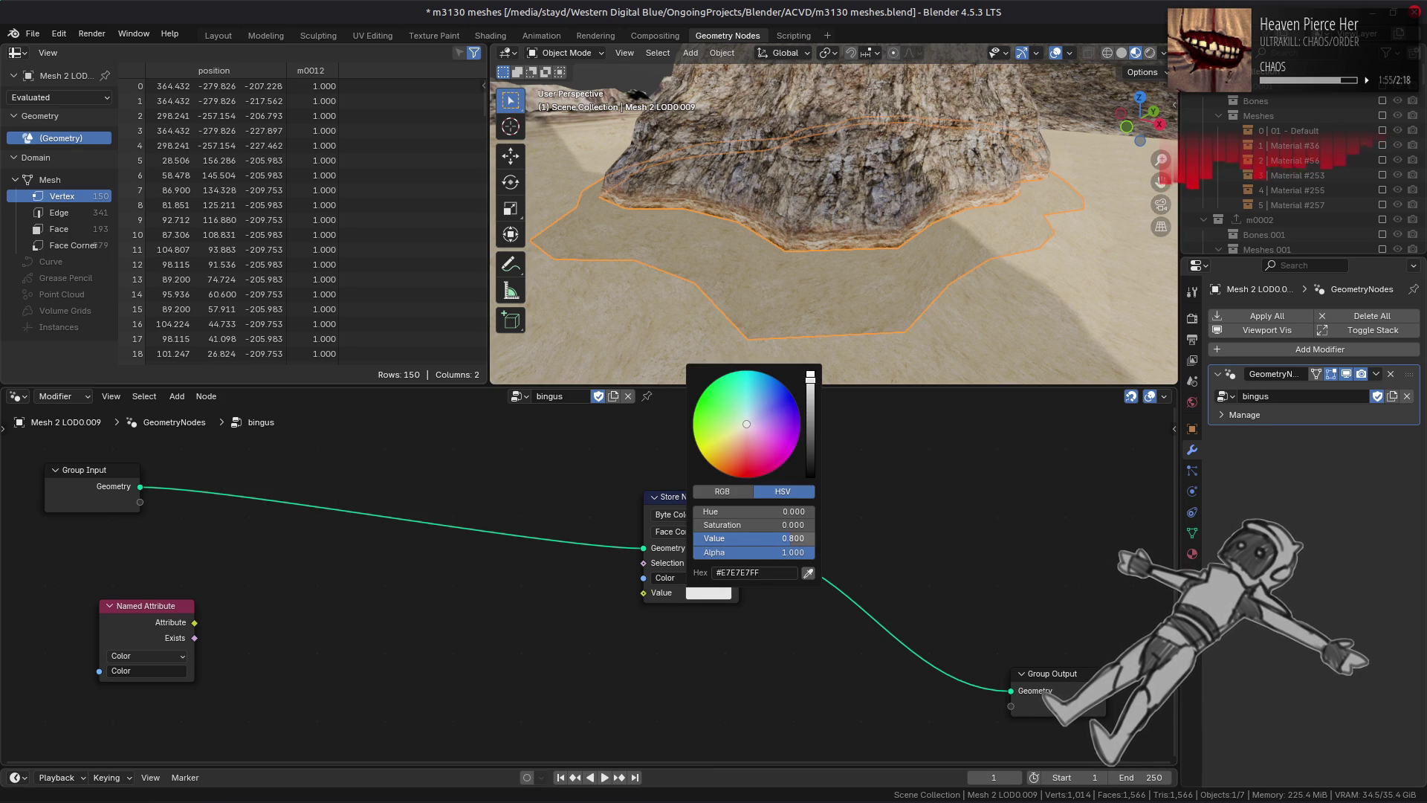
pyautogui.hotkey('shift', 'a')
pyautogui.moveTo(368, 601)
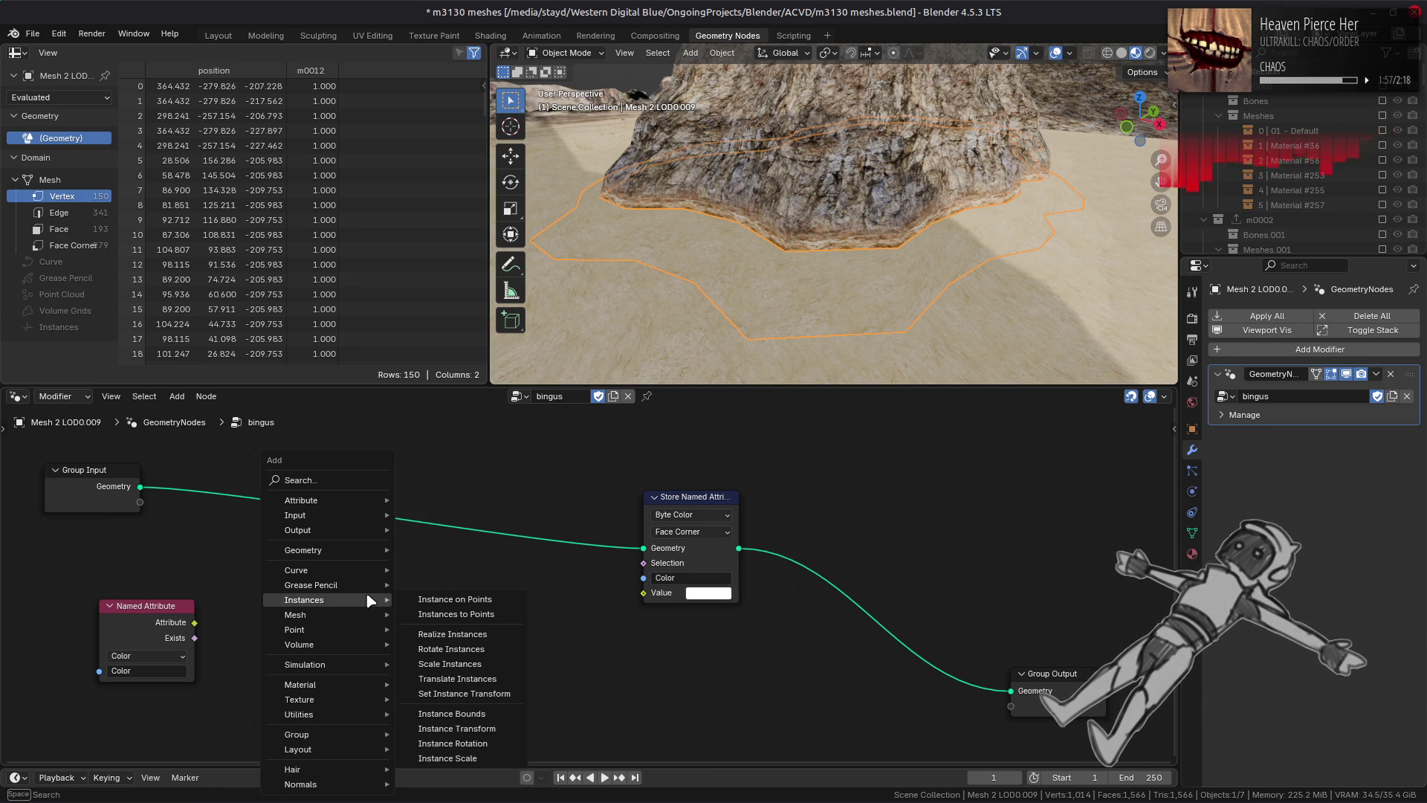
pyautogui.click(354, 480)
pyautogui.write('separa')
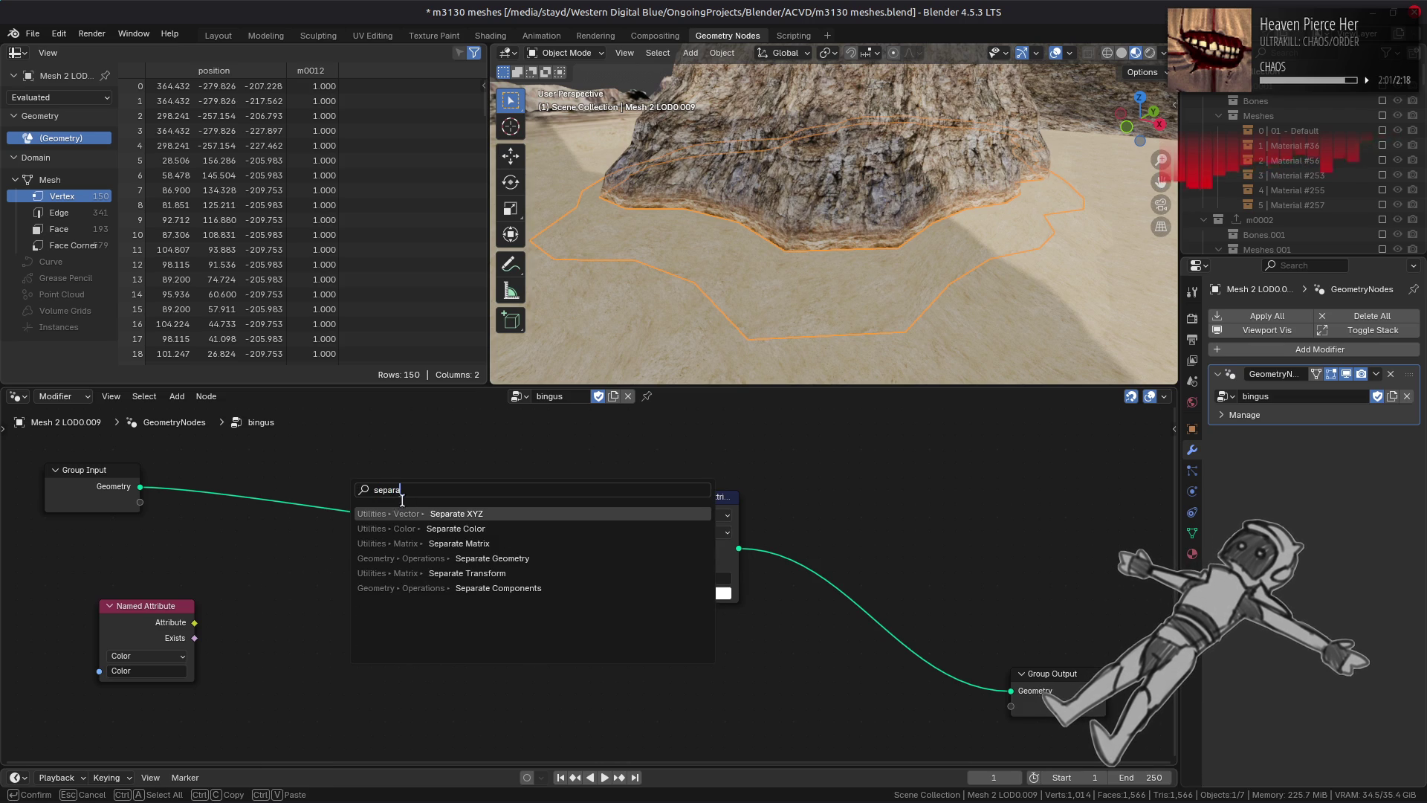
pyautogui.press('Down')
pyautogui.press('Return')
pyautogui.click(312, 559)
pyautogui.moveTo(316, 660)
pyautogui.mouseDown()
pyautogui.moveTo(194, 621)
pyautogui.moveTo(109, 550)
pyautogui.moveTo(110, 524)
pyautogui.mouseUp()
pyautogui.moveTo(338, 577); pyautogui.dragTo(229, 604)
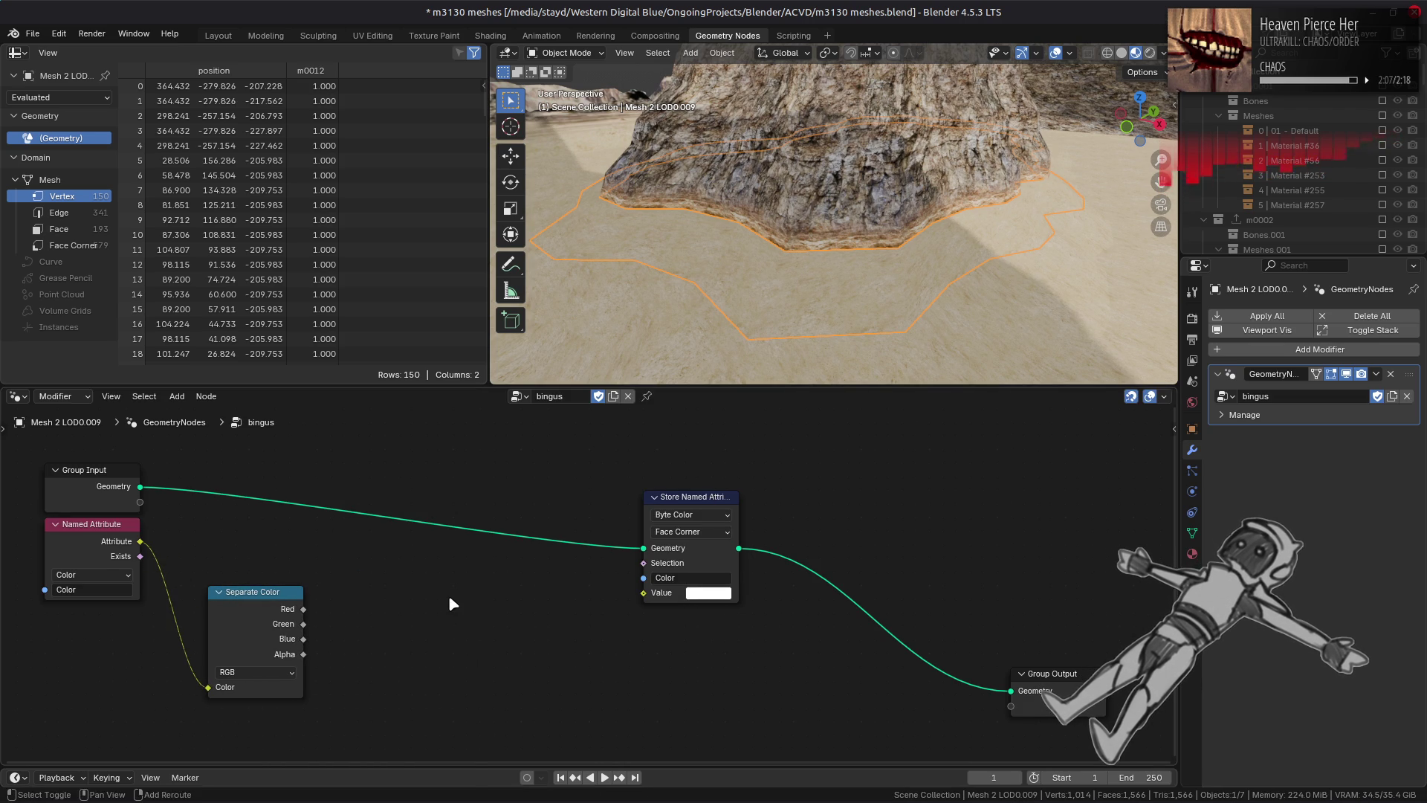
# Step: Add a Combine Color node and route the red, green and blue channels into it
pyautogui.hotkey('shift', 'a')
pyautogui.moveTo(450, 599)
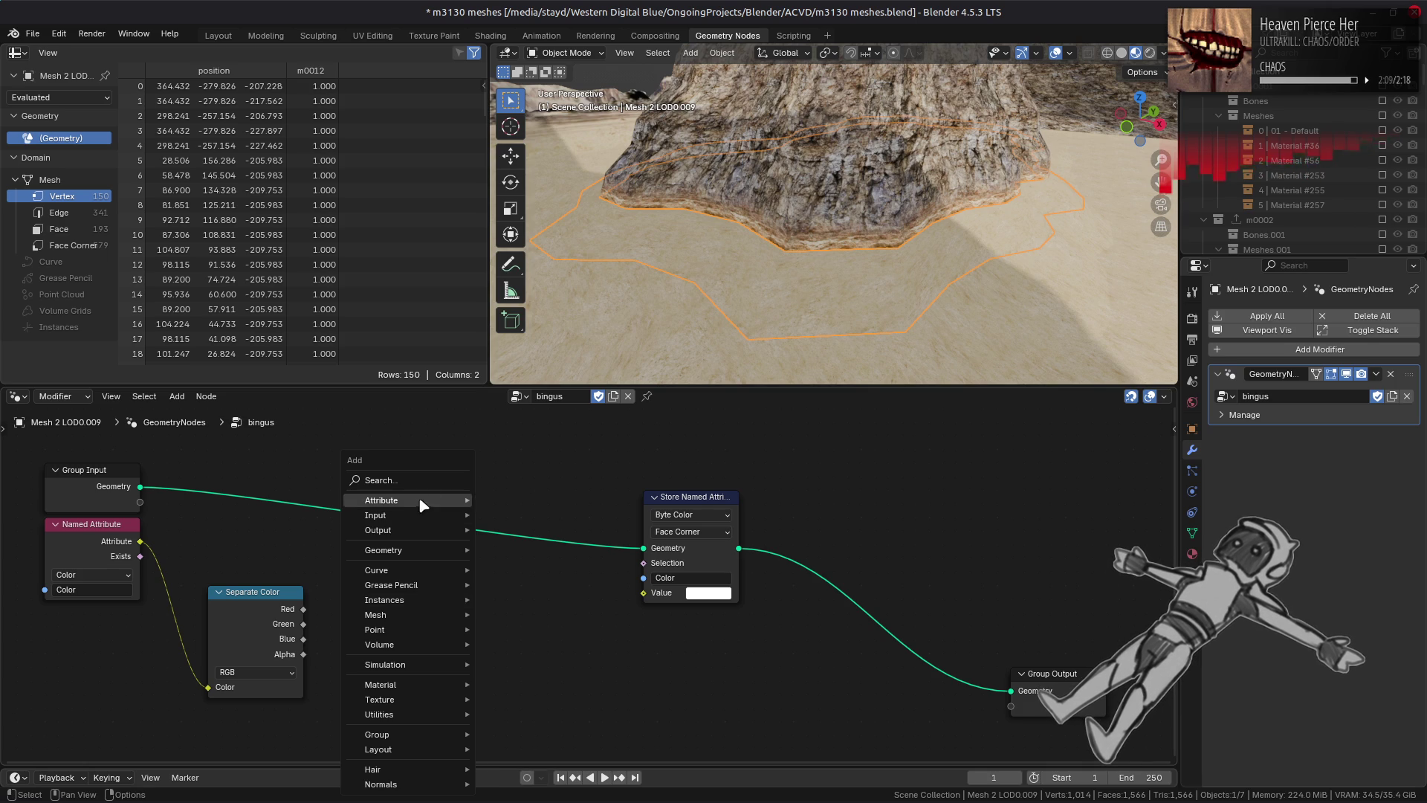
pyautogui.click(424, 482)
pyautogui.write('com')
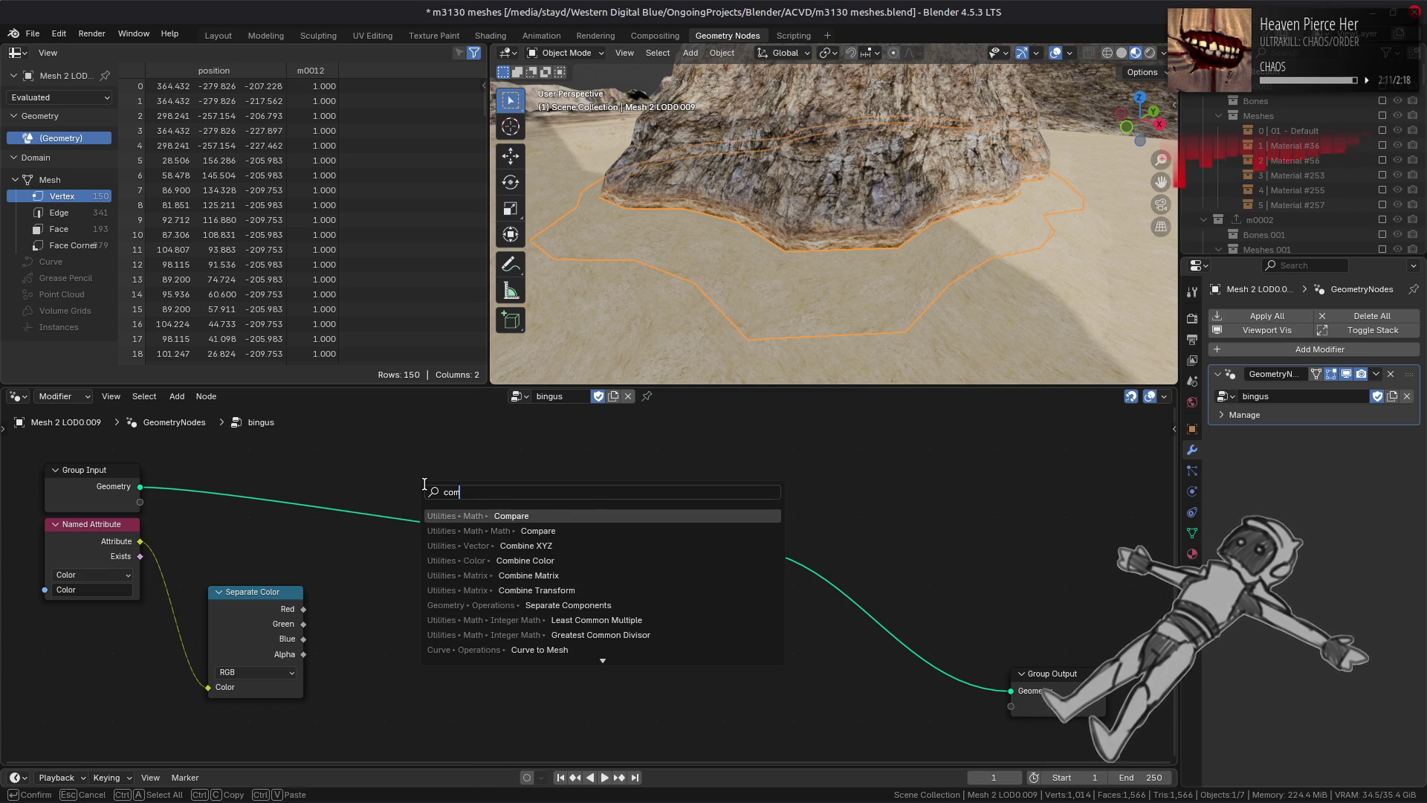
pyautogui.write('b')
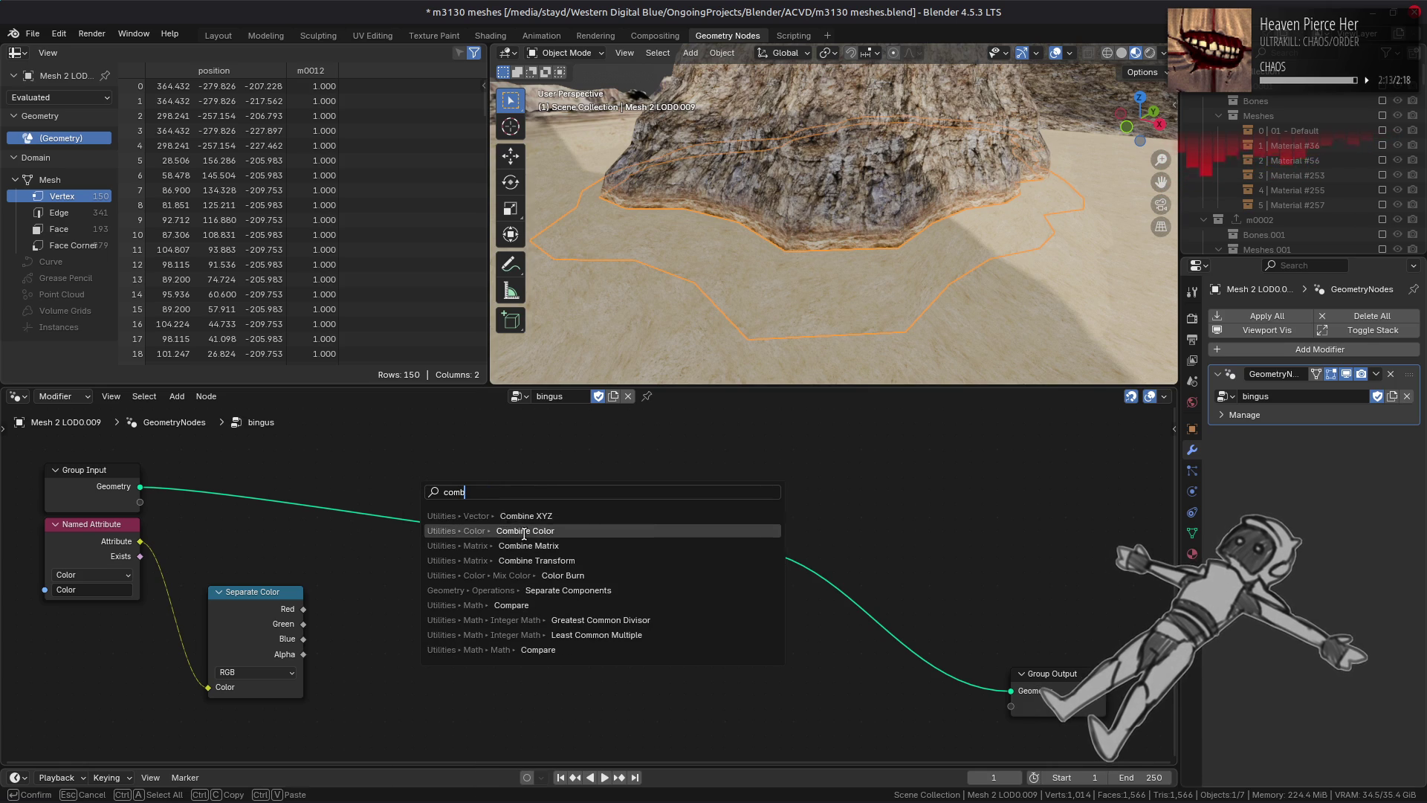
pyautogui.click(501, 530)
pyautogui.click(515, 582)
pyautogui.moveTo(697, 513); pyautogui.dragTo(833, 513)
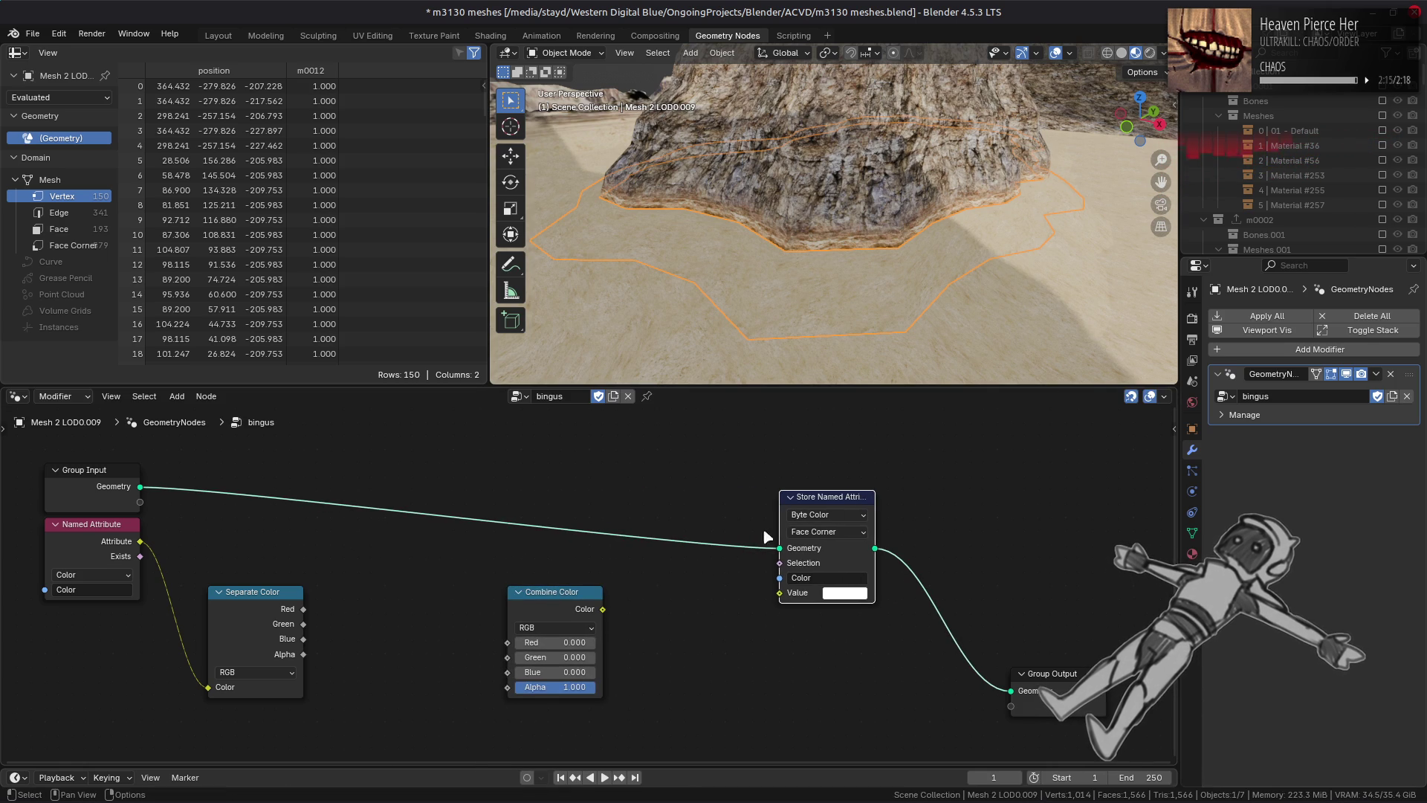
pyautogui.moveTo(303, 609)
pyautogui.mouseDown()
pyautogui.moveTo(508, 642)
pyautogui.moveTo(478, 667)
pyautogui.moveTo(507, 657)
pyautogui.mouseUp()
pyautogui.moveTo(303, 638); pyautogui.dragTo(508, 672)
pyautogui.moveTo(553, 591); pyautogui.dragTo(609, 592)
# Step: Compute 1.000 minus alpha with a Math Subtract node, feeding Combine Color into Store's Value
pyautogui.hotkey('shift', 'a')
pyautogui.moveTo(407, 614)
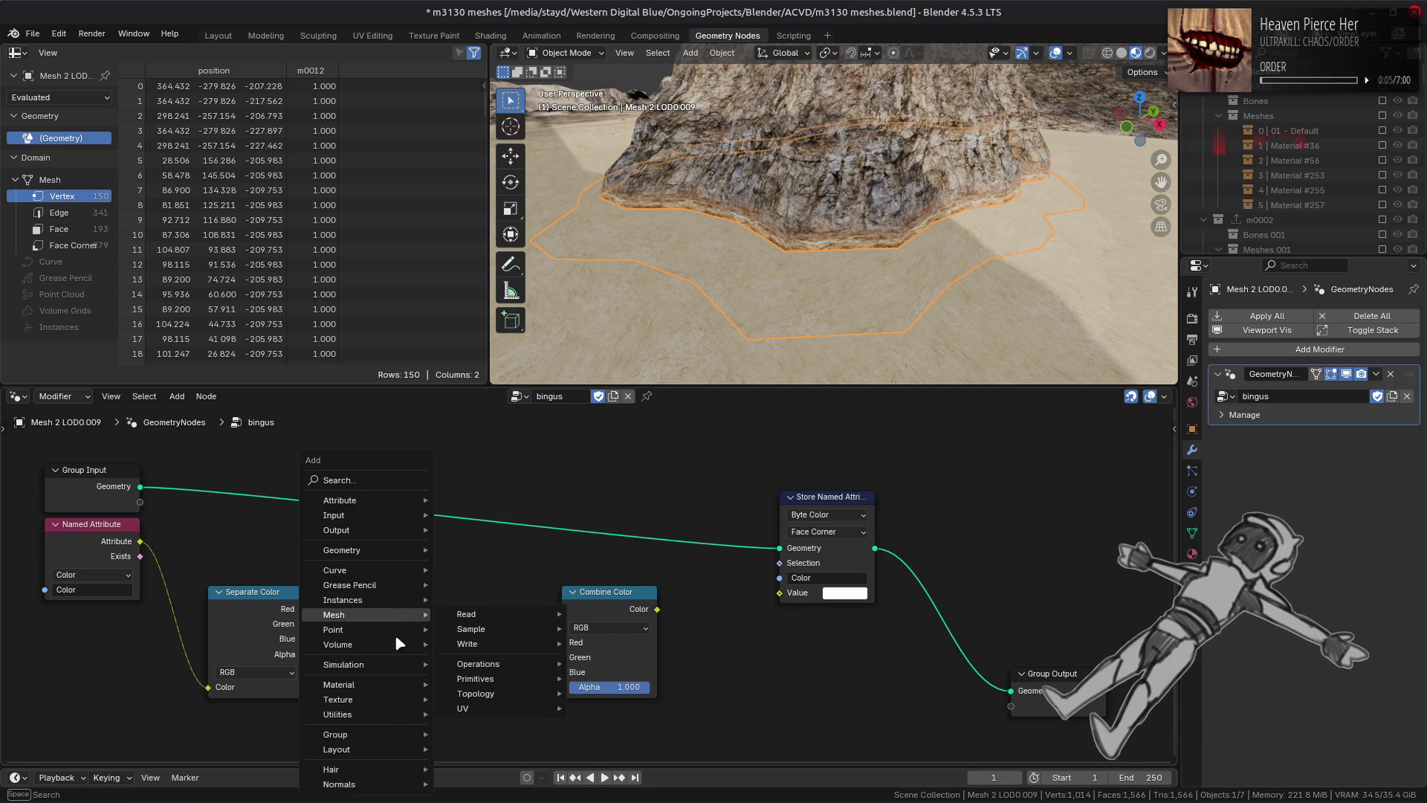
pyautogui.moveTo(408, 712)
pyautogui.moveTo(497, 572)
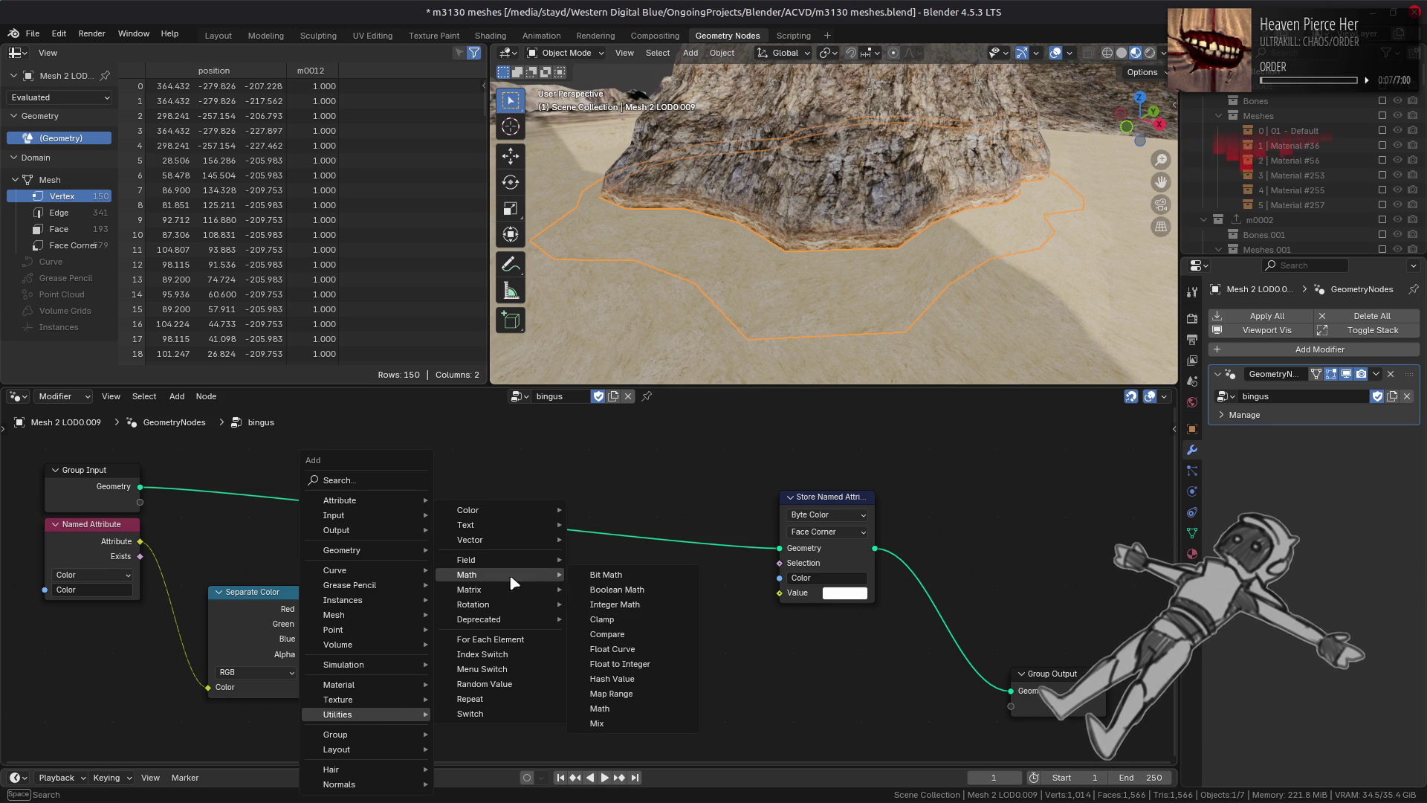
pyautogui.click(599, 708)
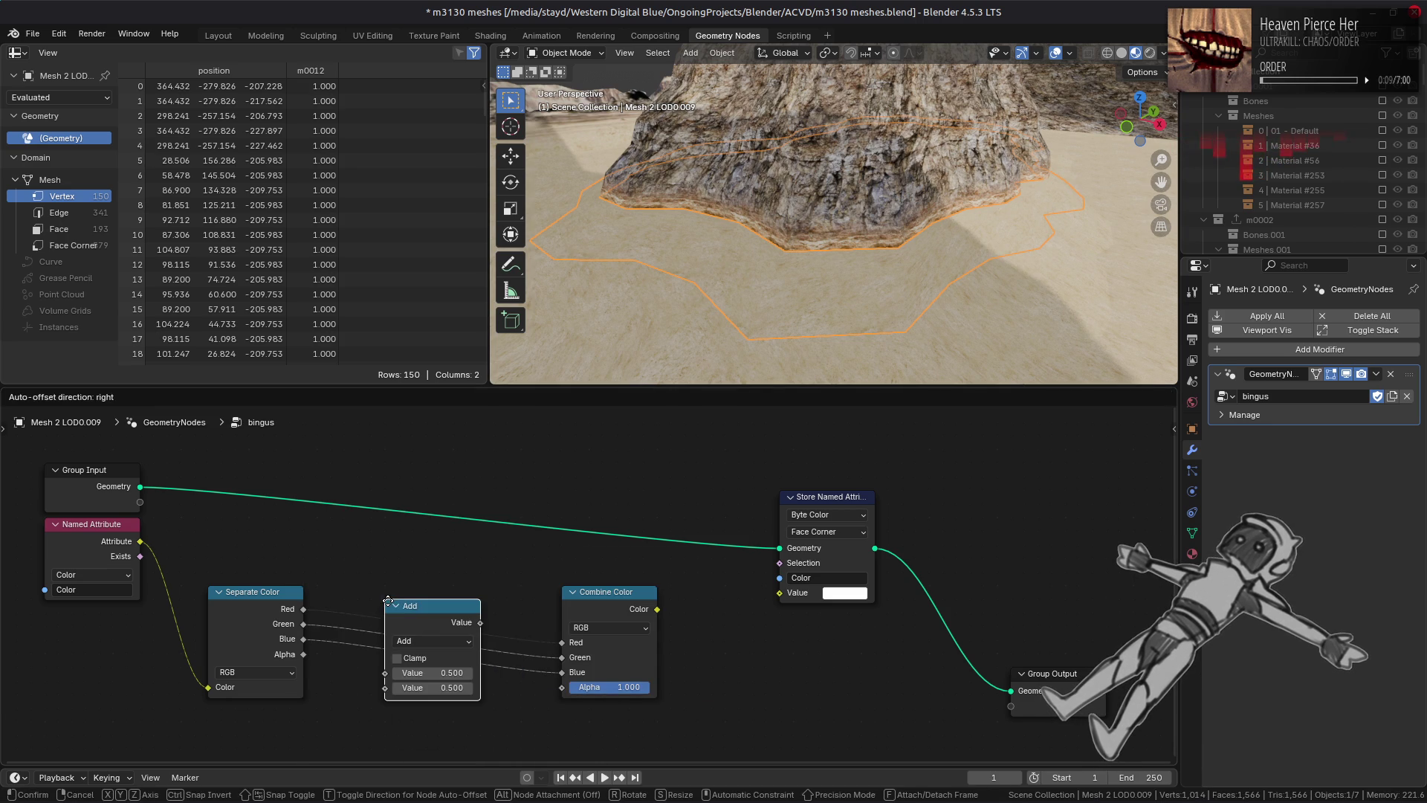
pyautogui.click(388, 601)
pyautogui.moveTo(304, 655); pyautogui.dragTo(386, 687)
pyautogui.click(434, 640)
pyautogui.click(413, 484)
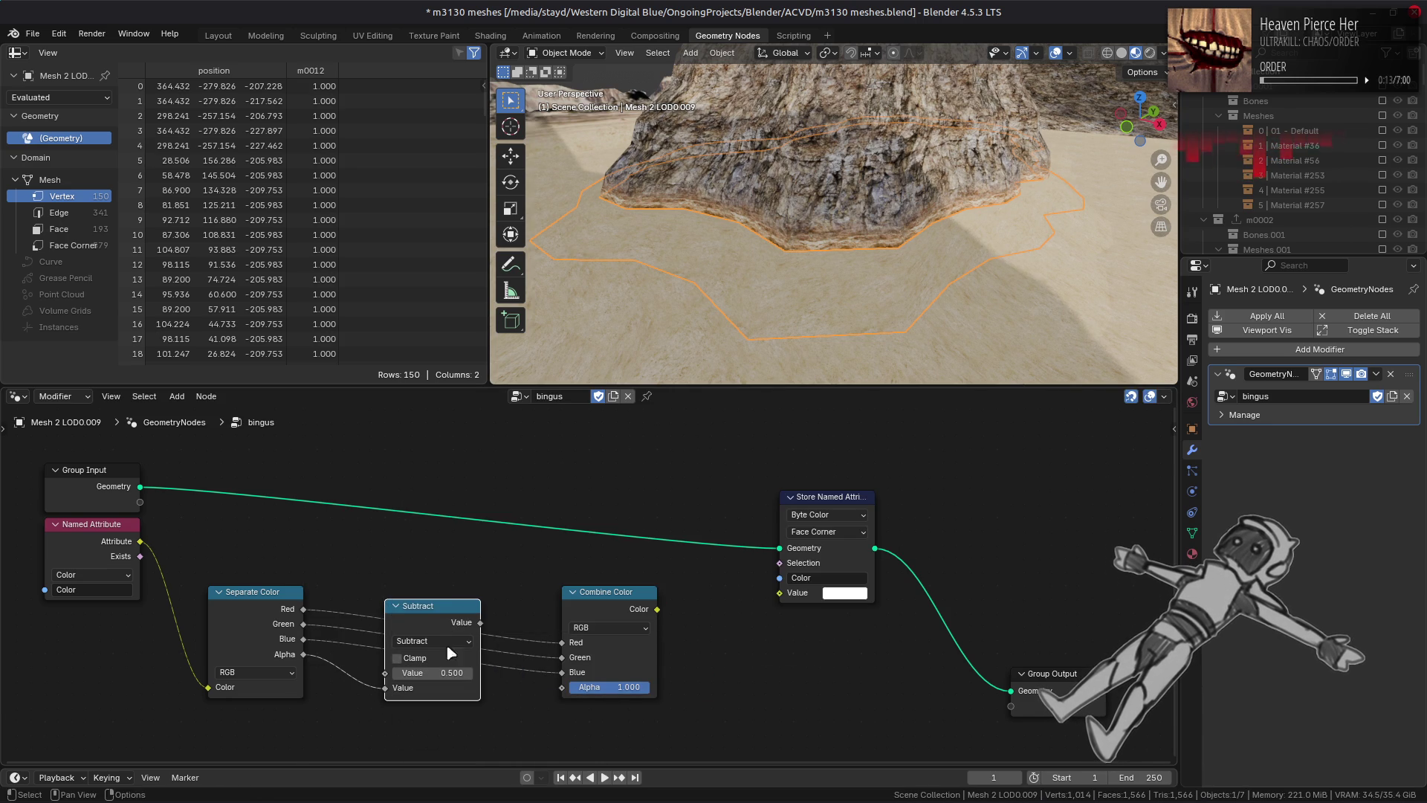
pyautogui.click(447, 672)
pyautogui.press('Return')
pyautogui.moveTo(480, 622); pyautogui.dragTo(562, 687)
pyautogui.moveTo(657, 609); pyautogui.dragTo(778, 594)
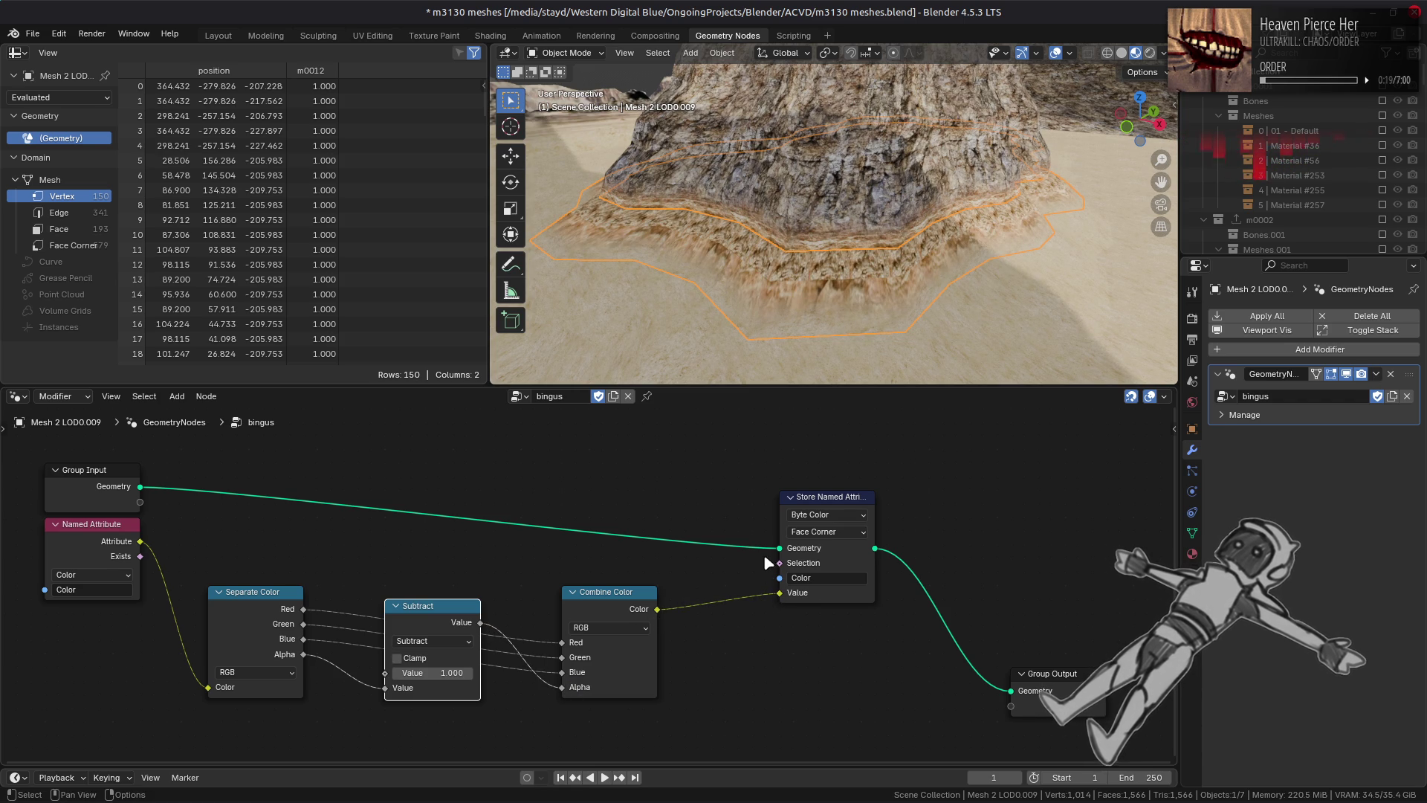
pyautogui.moveTo(903, 220)
pyautogui.mouseDown(button='middle')
pyautogui.moveTo(956, 254)
pyautogui.moveTo(931, 253)
pyautogui.moveTo(1006, 242)
pyautogui.moveTo(949, 243)
pyautogui.mouseUp(button='middle')
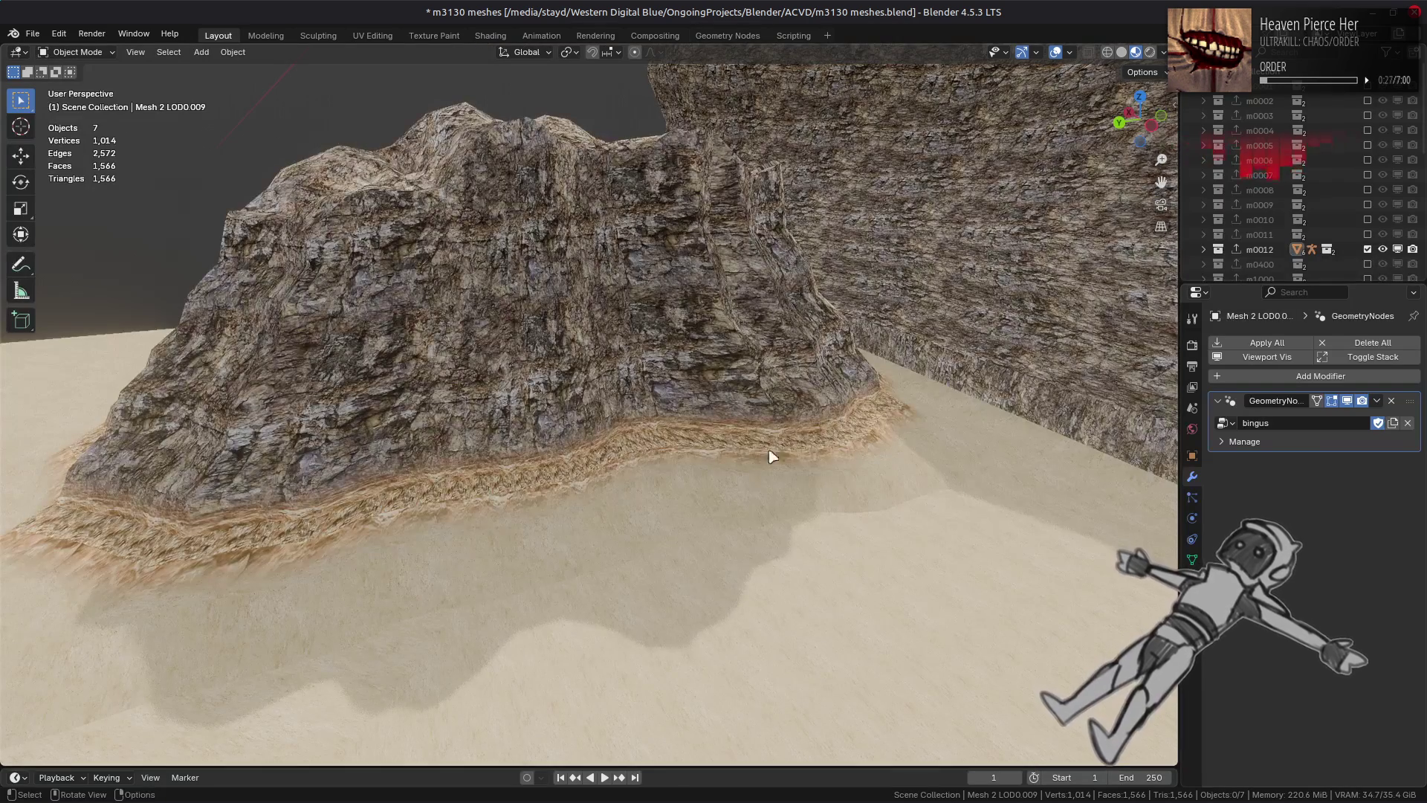
# Step: Toggle the node modifier's viewport display to compare, then inspect the canyon floor decal
pyautogui.click(1348, 401)
pyautogui.click(1348, 401)
pyautogui.click(1348, 401)
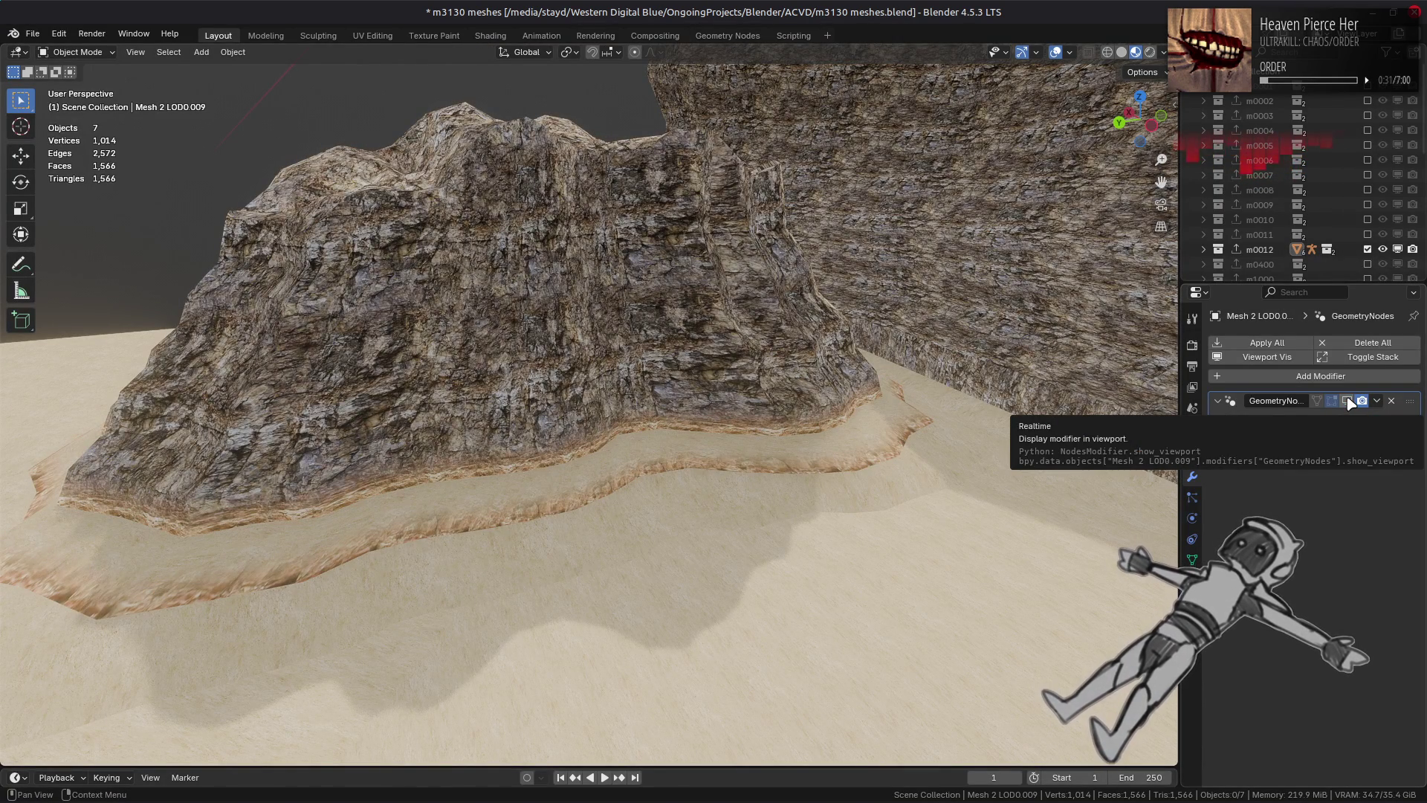
pyautogui.click(825, 506)
pyautogui.moveTo(822, 501)
pyautogui.mouseDown(button='middle')
pyautogui.moveTo(820, 473)
pyautogui.moveTo(720, 513)
pyautogui.moveTo(736, 513)
pyautogui.moveTo(742, 477)
pyautogui.moveTo(679, 478)
pyautogui.moveTo(735, 458)
pyautogui.moveTo(742, 424)
pyautogui.moveTo(984, 508)
pyautogui.mouseUp(button='middle')
pyautogui.hotkey('alt', 'a')
pyautogui.click(994, 483)
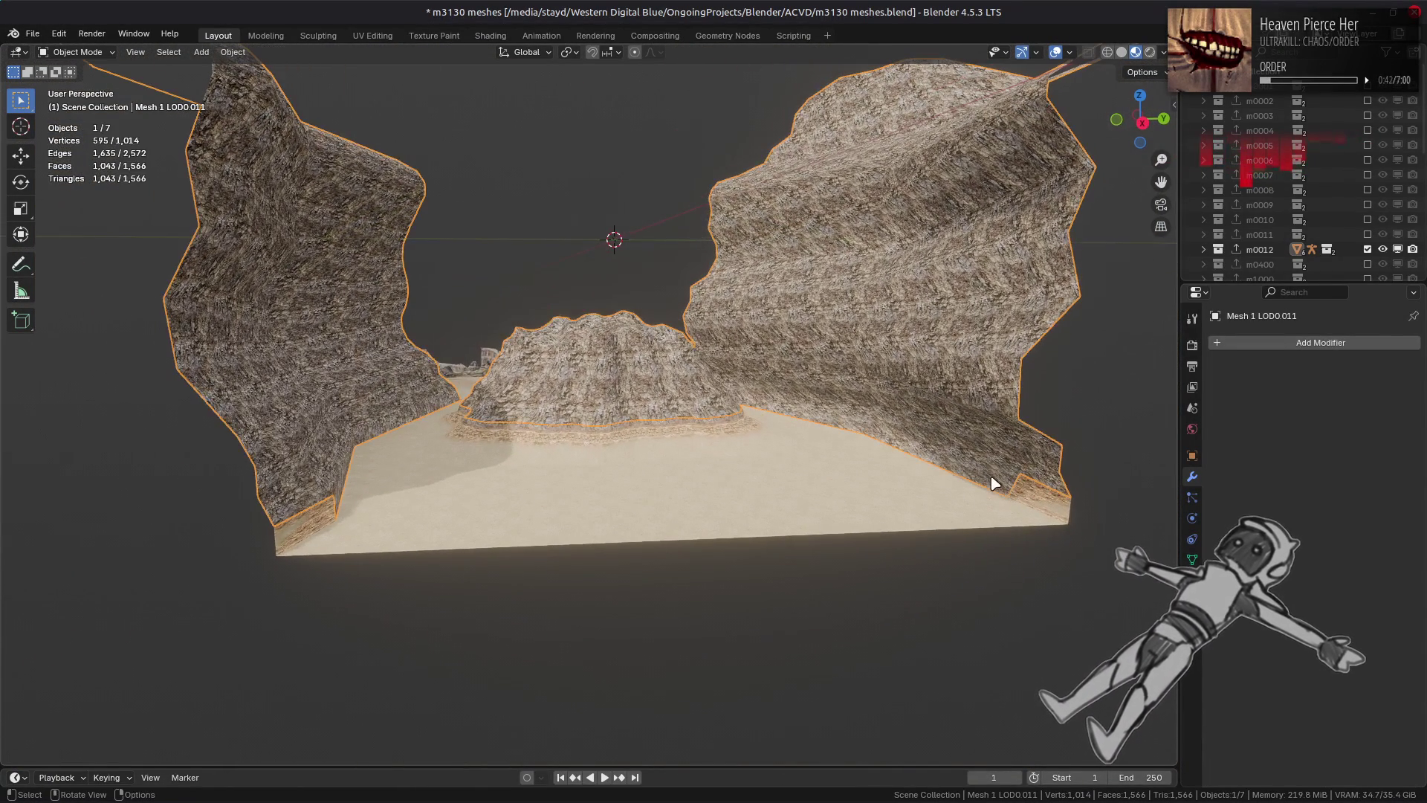
pyautogui.click(1039, 503)
pyautogui.moveTo(810, 474)
pyautogui.mouseDown(button='middle')
pyautogui.moveTo(778, 481)
pyautogui.moveTo(876, 484)
pyautogui.moveTo(576, 500)
pyautogui.moveTo(653, 522)
pyautogui.moveTo(815, 502)
pyautogui.mouseUp(button='middle')
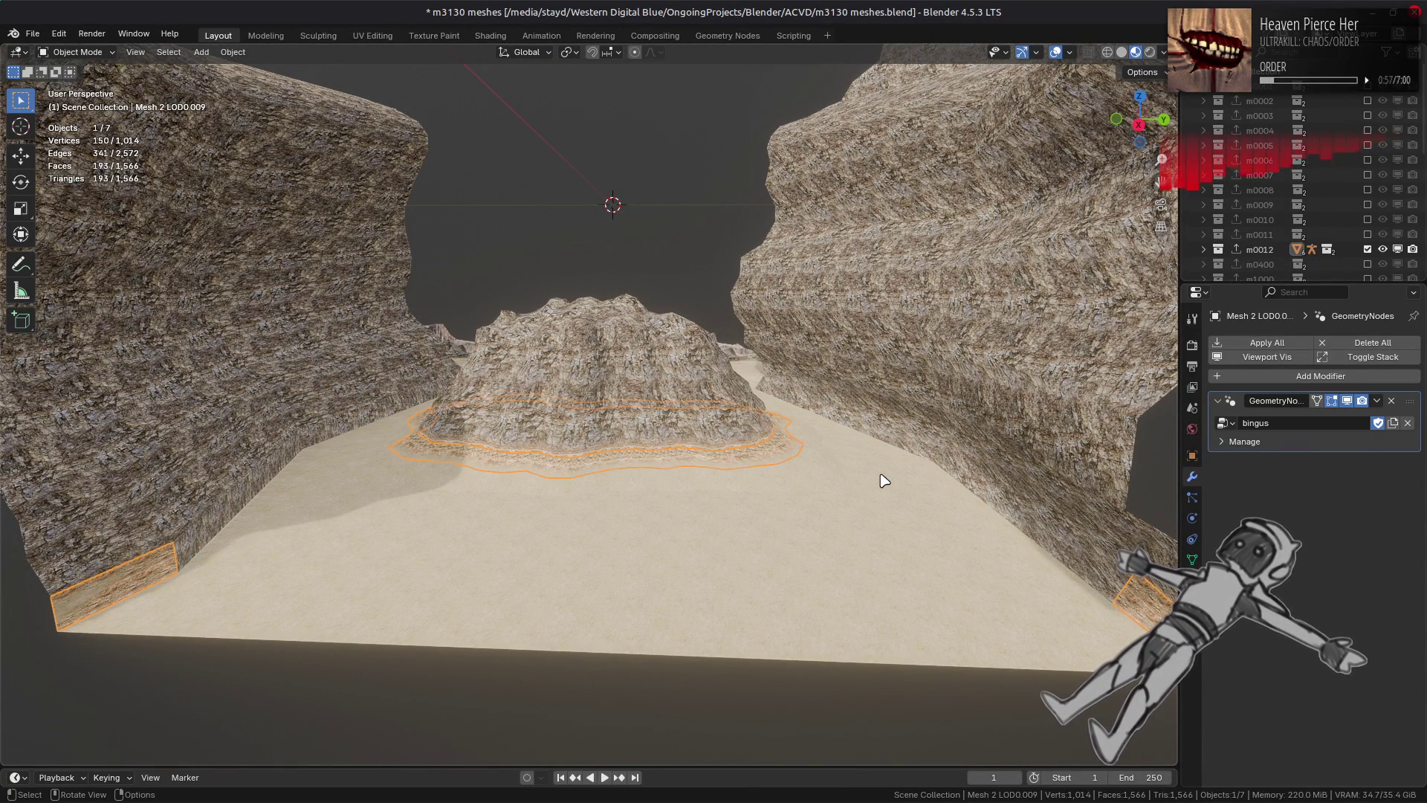
# Step: Save m3130 meshes.blend, then exclude collection m0012 and include m0400
pyautogui.hotkey('ctrl', 's')
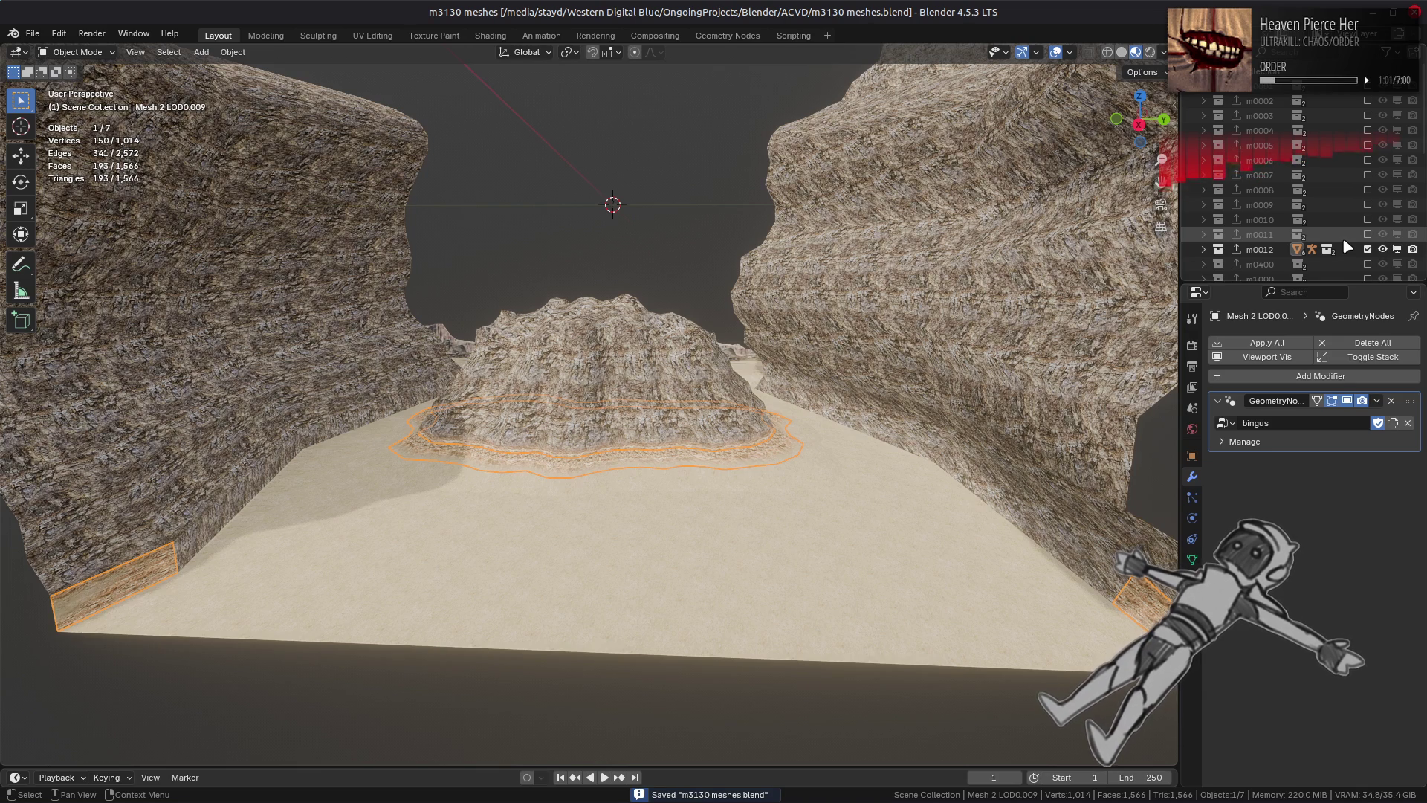
pyautogui.click(1367, 249)
pyautogui.click(1367, 263)
# Step: Select the m0400 T mesh in the Shading workspace and activate its diffuse texture node
pyautogui.moveTo(759, 297)
pyautogui.mouseDown(button='middle')
pyautogui.moveTo(652, 192)
pyautogui.moveTo(697, 414)
pyautogui.mouseUp(button='middle')
pyautogui.hotkey('alt', 'a')
pyautogui.click(609, 217)
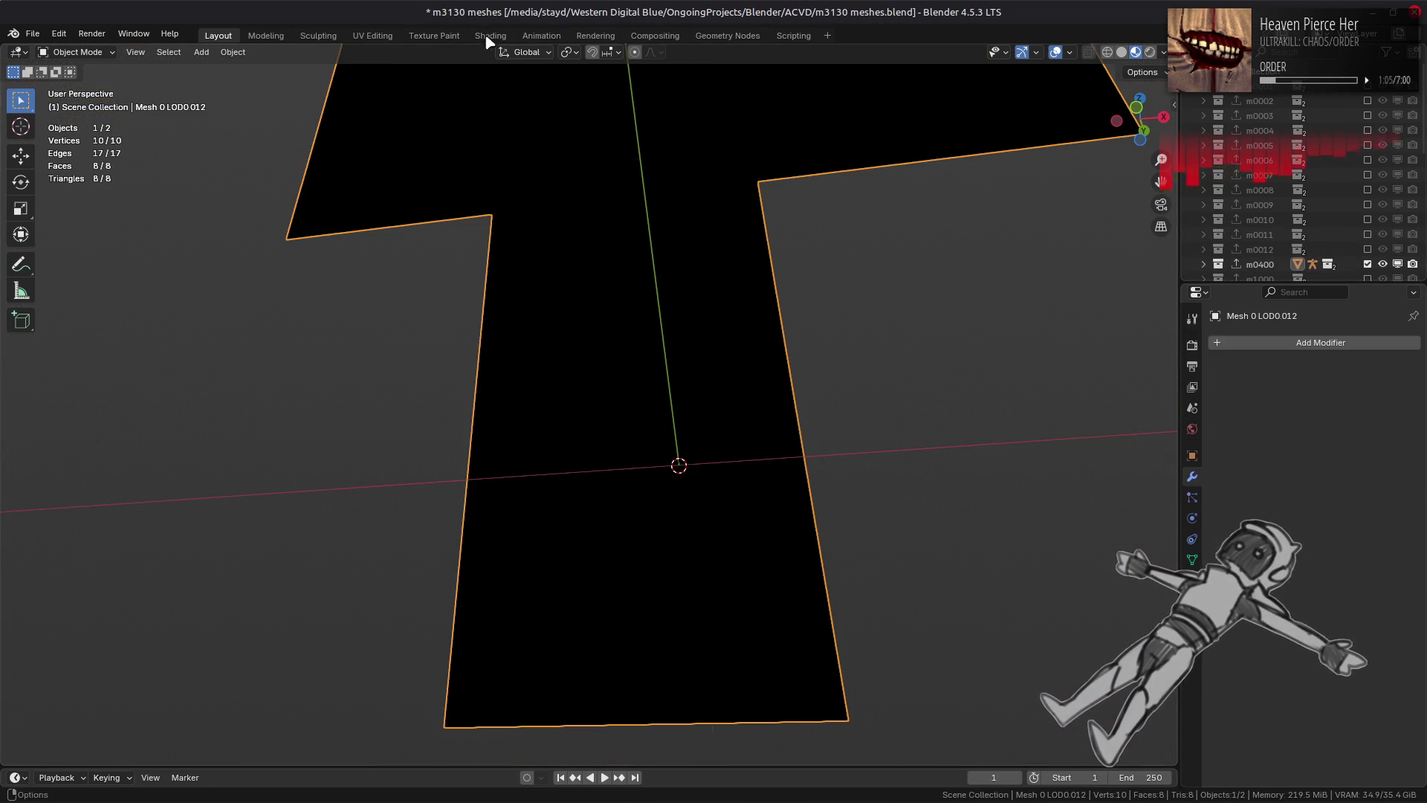
pyautogui.click(491, 34)
pyautogui.moveTo(650, 318)
pyautogui.mouseDown(button='middle')
pyautogui.moveTo(621, 309)
pyautogui.moveTo(726, 223)
pyautogui.moveTo(565, 416)
pyautogui.mouseUp(button='middle')
pyautogui.click(453, 661)
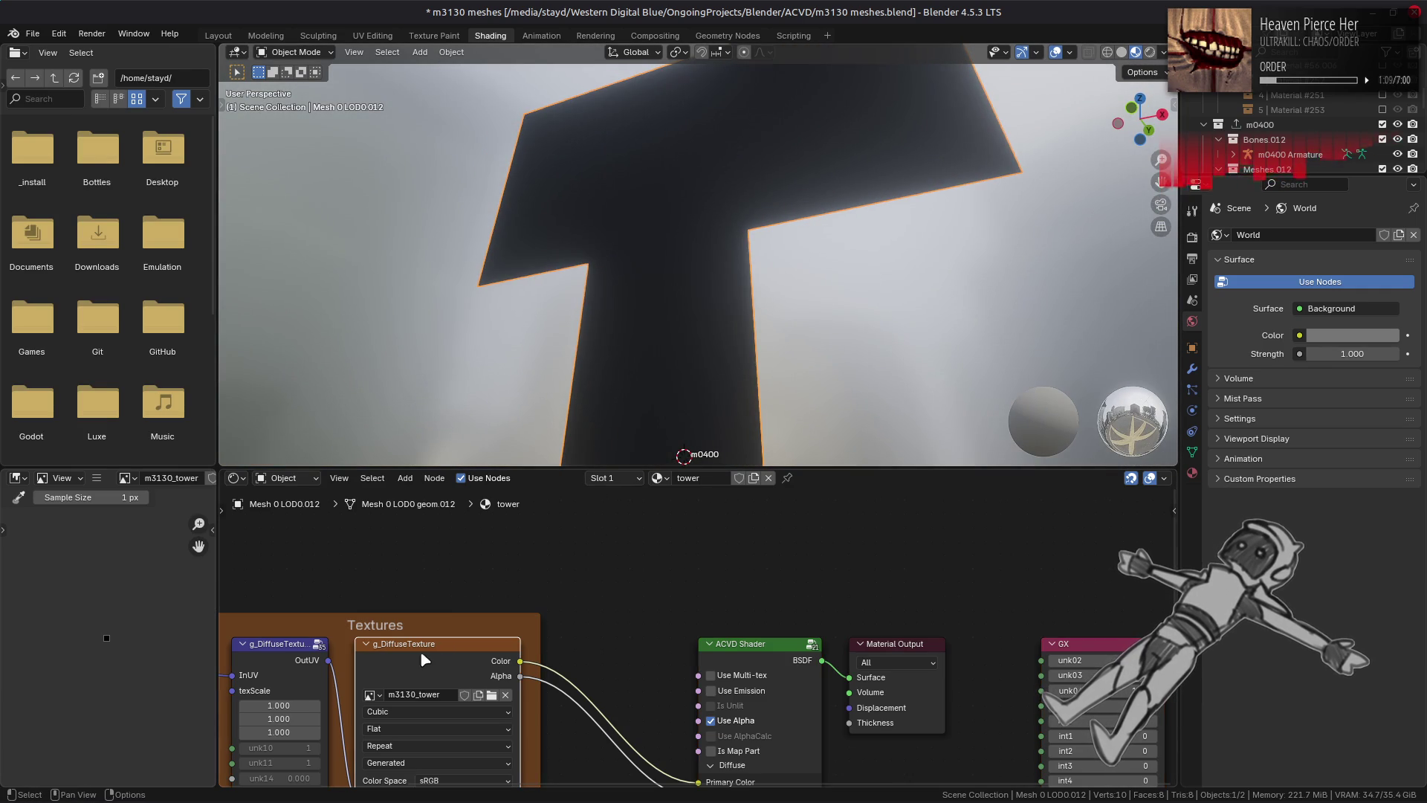
# Step: Replace the tower's diffuse image with m3130_tower.dds
pyautogui.click(126, 477)
pyautogui.hotkey('alt', 'Tab')
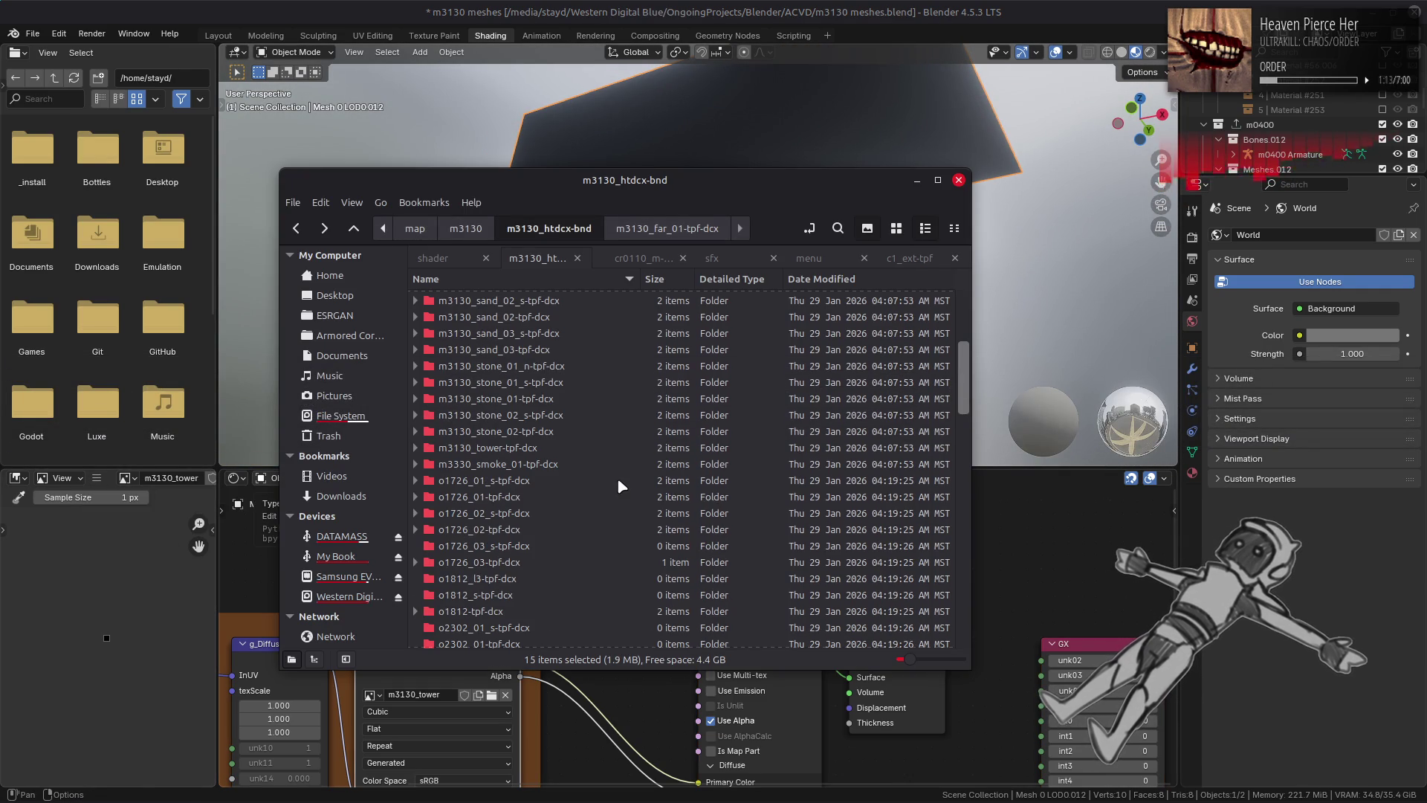
pyautogui.hotkey('alt', 'Tab')
pyautogui.click(96, 478)
pyautogui.moveTo(134, 505)
pyautogui.click(297, 280)
pyautogui.click(391, 506)
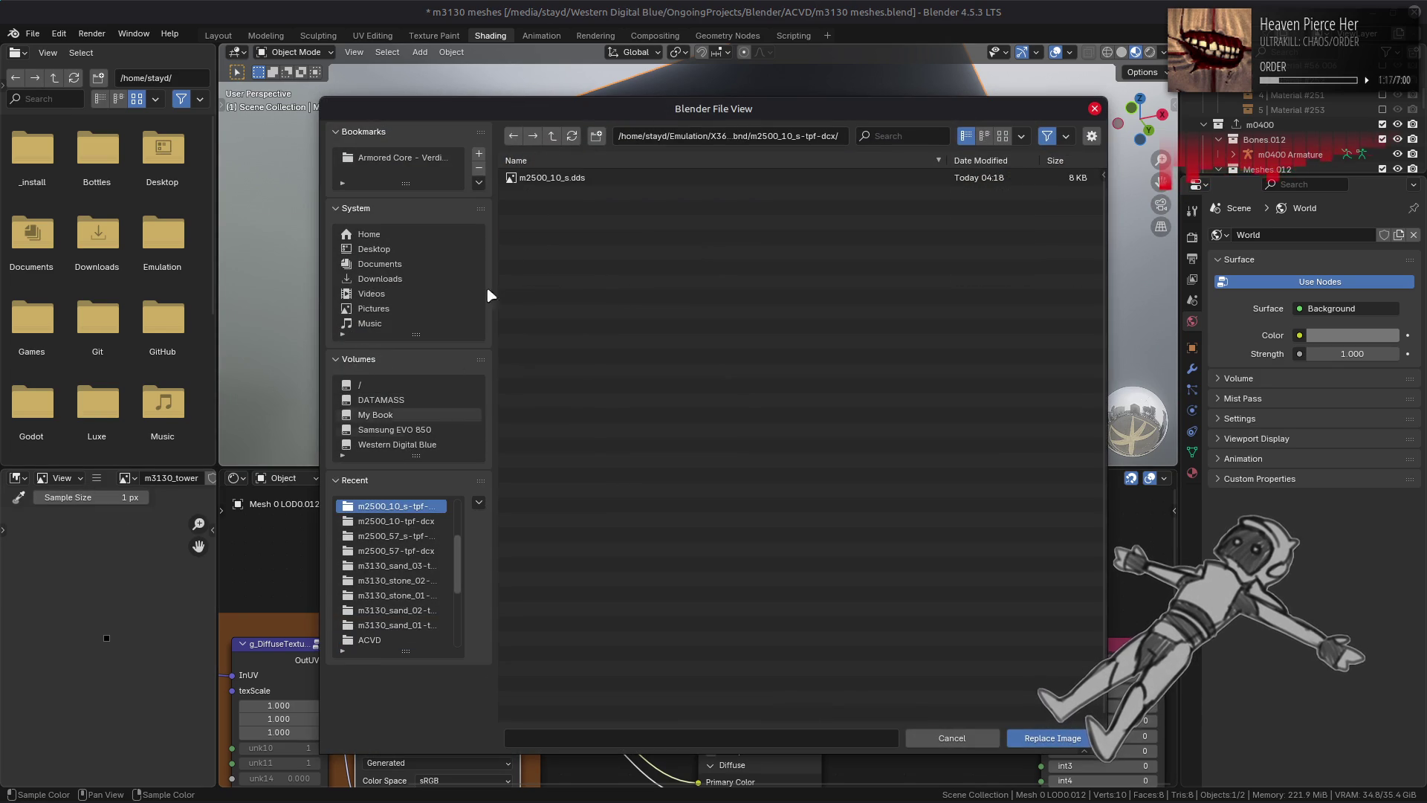
pyautogui.click(552, 135)
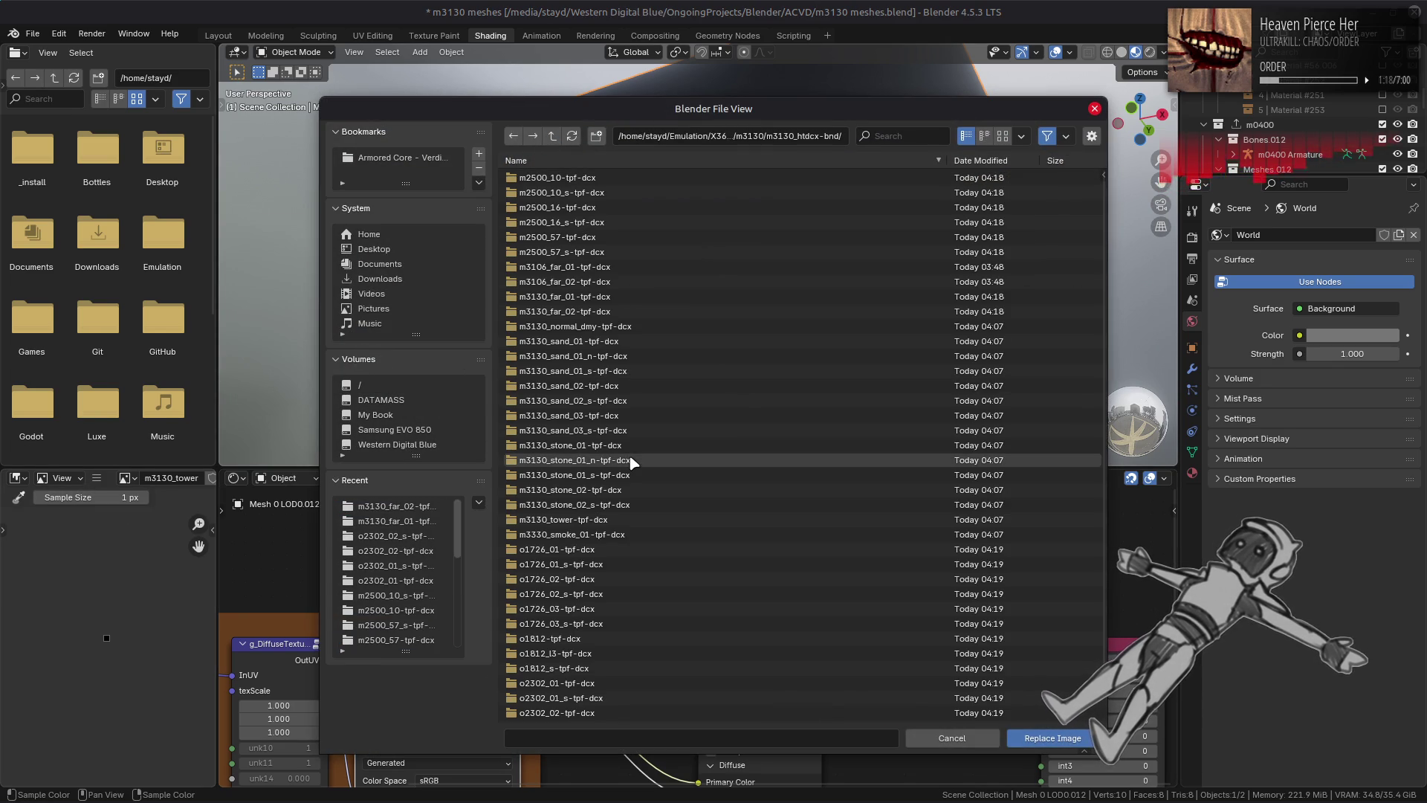
pyautogui.click(624, 522)
pyautogui.doubleClick(570, 180)
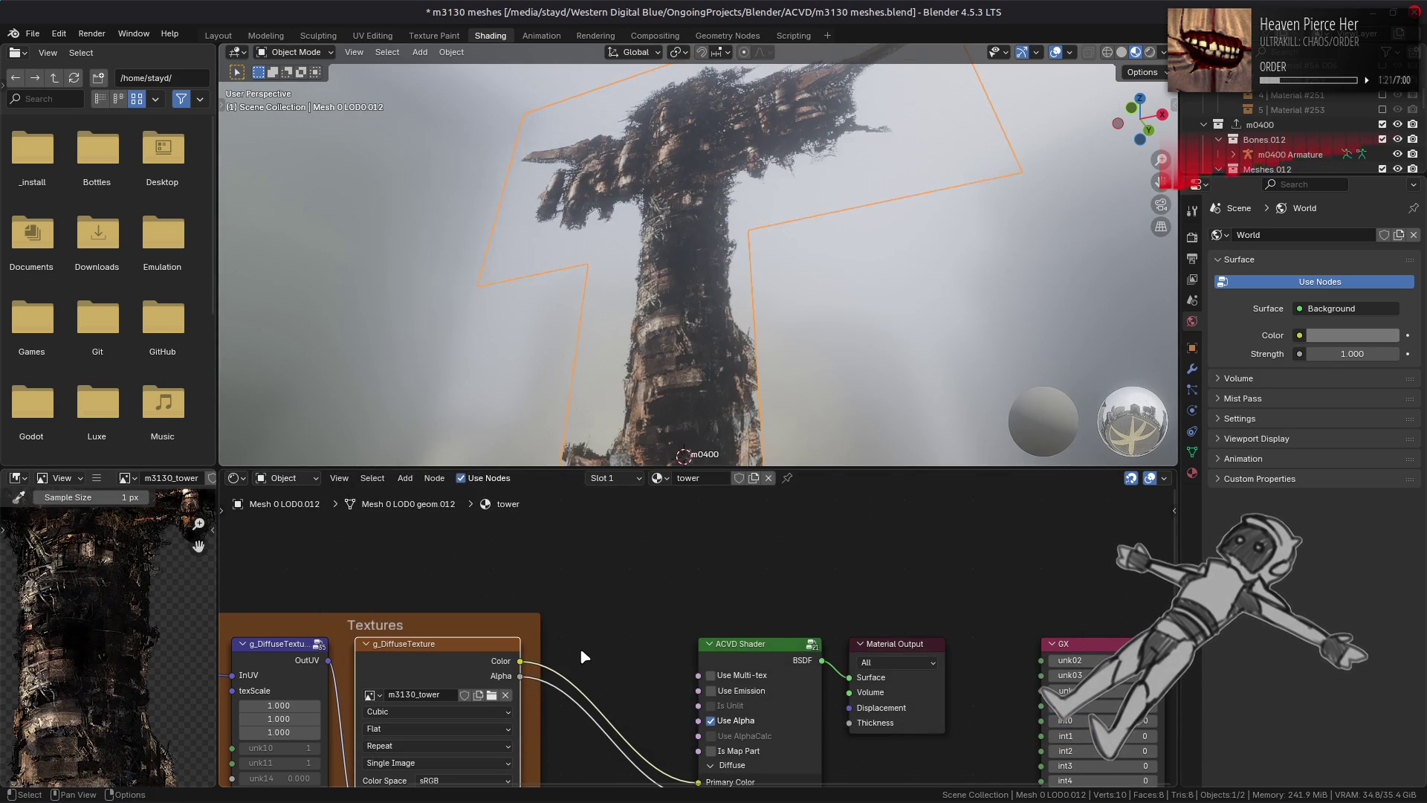
# Step: Set the texture alpha to Channel Packed and add a Greater Than Math node on the Color link
pyautogui.moveTo(610, 666); pyautogui.dragTo(626, 594, button='middle')
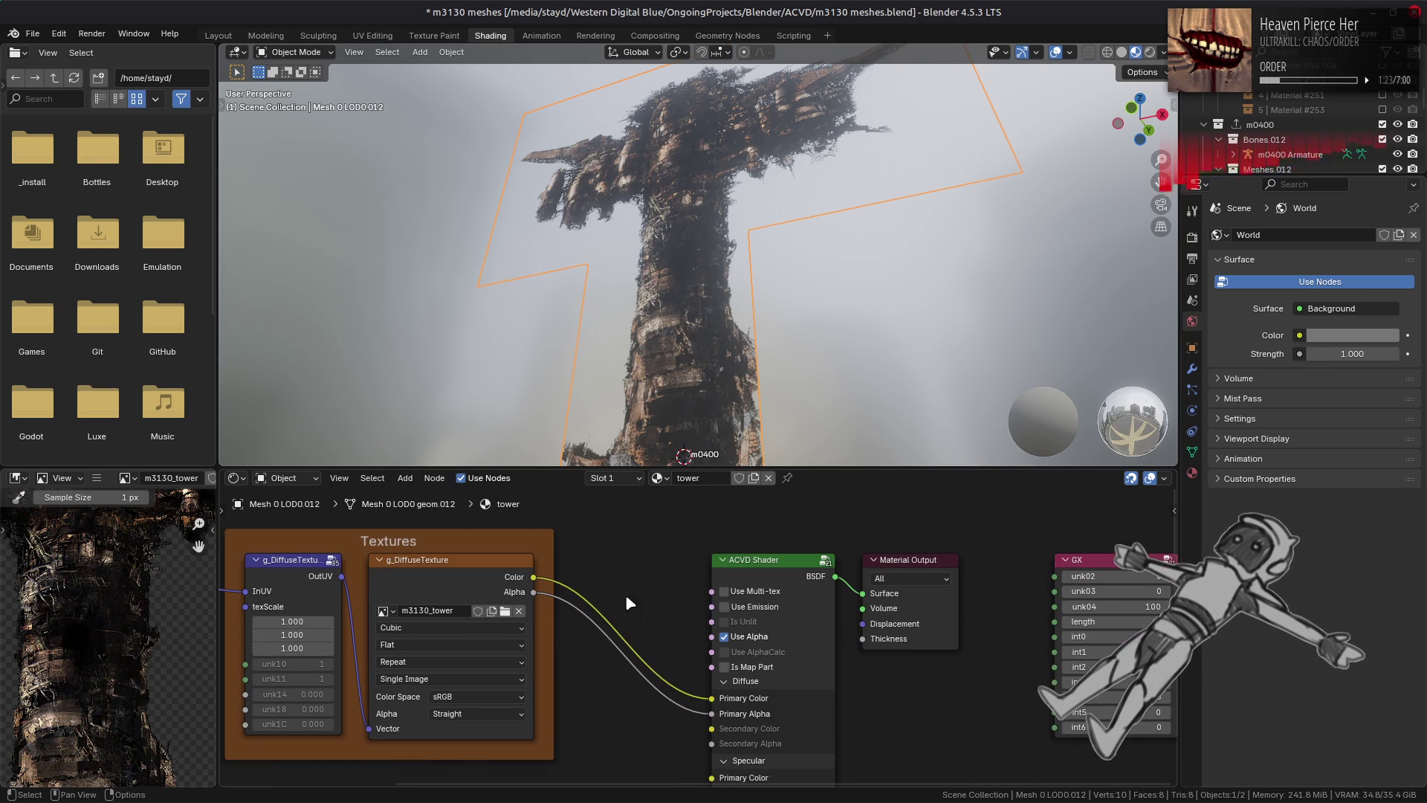
pyautogui.click(493, 713)
pyautogui.click(492, 759)
pyautogui.hotkey('shift', 'a')
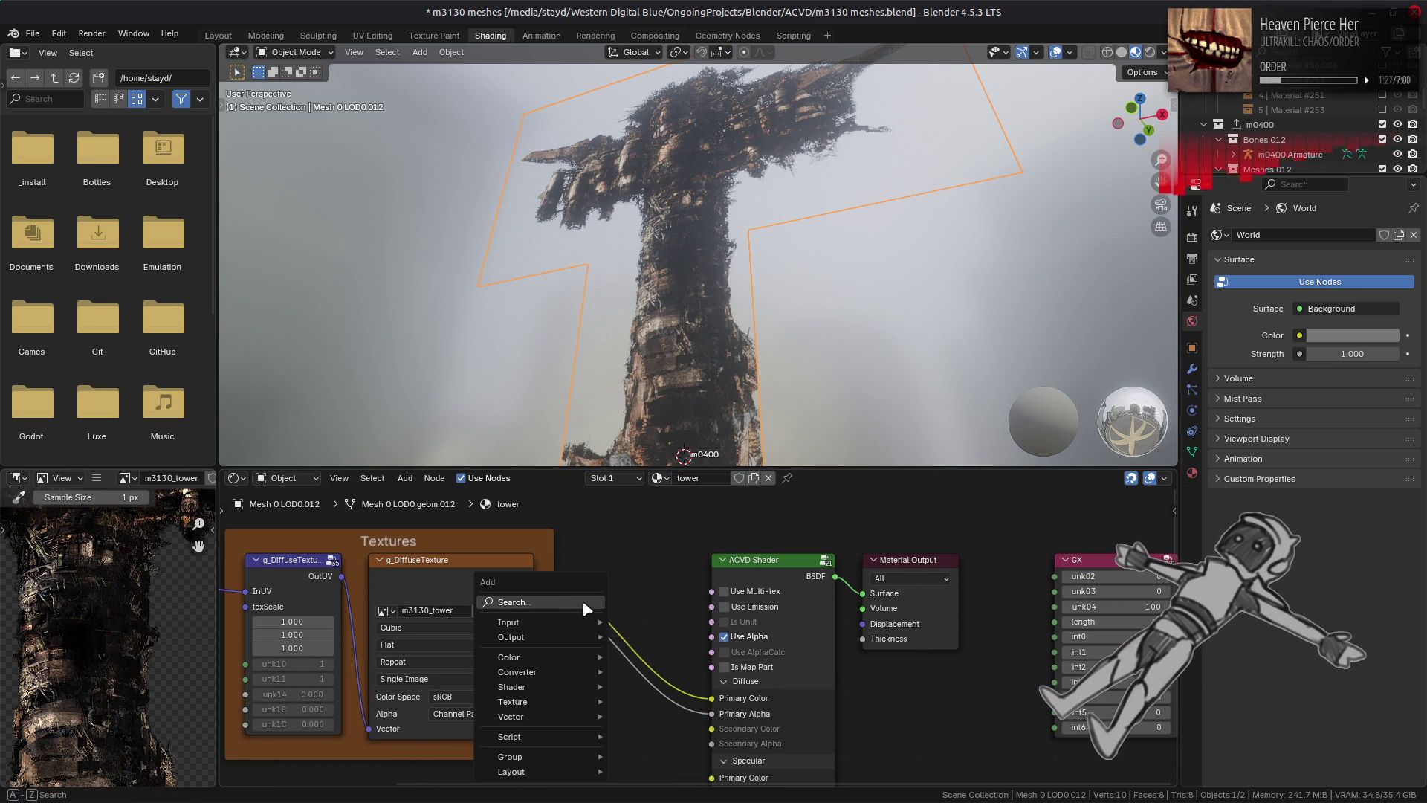
pyautogui.moveTo(564, 675)
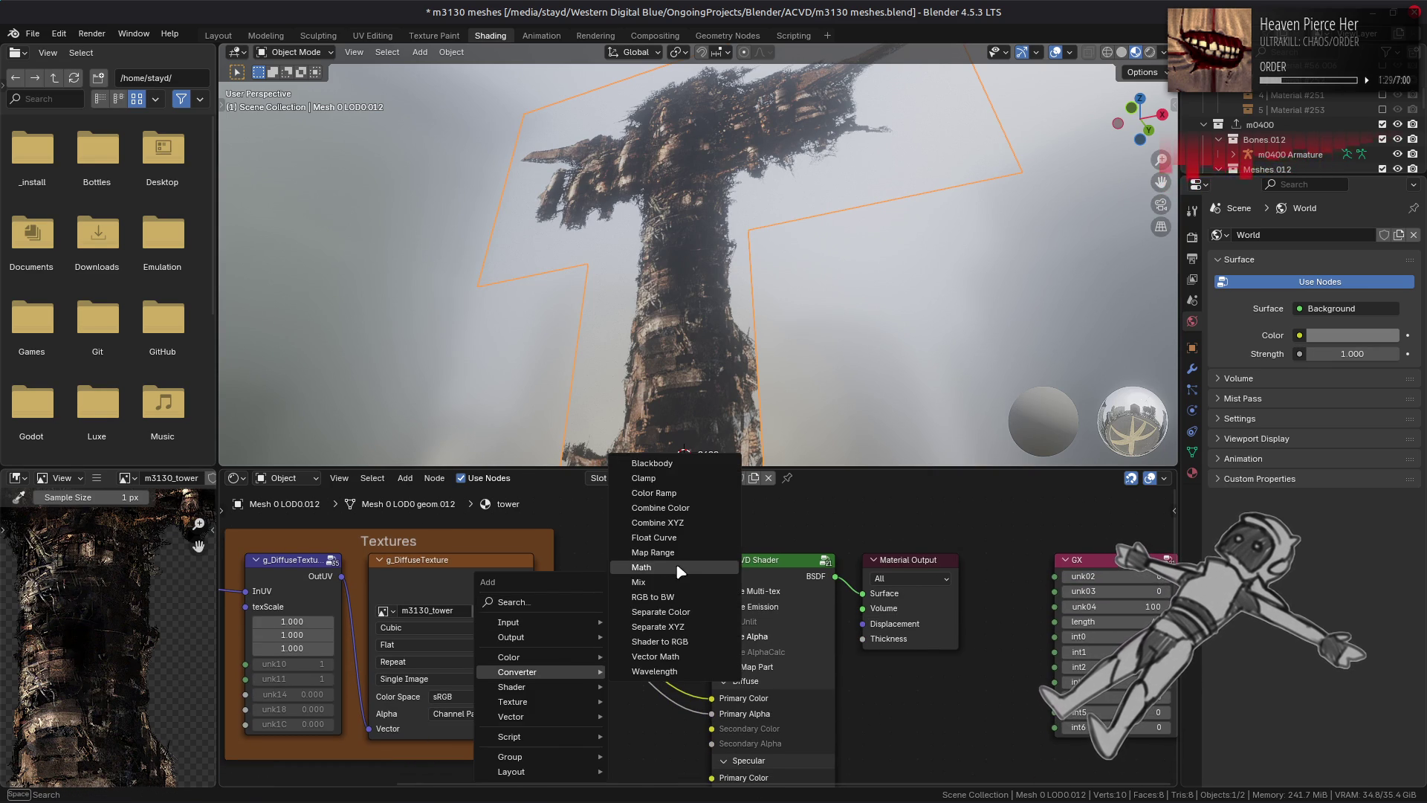
pyautogui.click(642, 567)
pyautogui.click(626, 666)
pyautogui.click(632, 679)
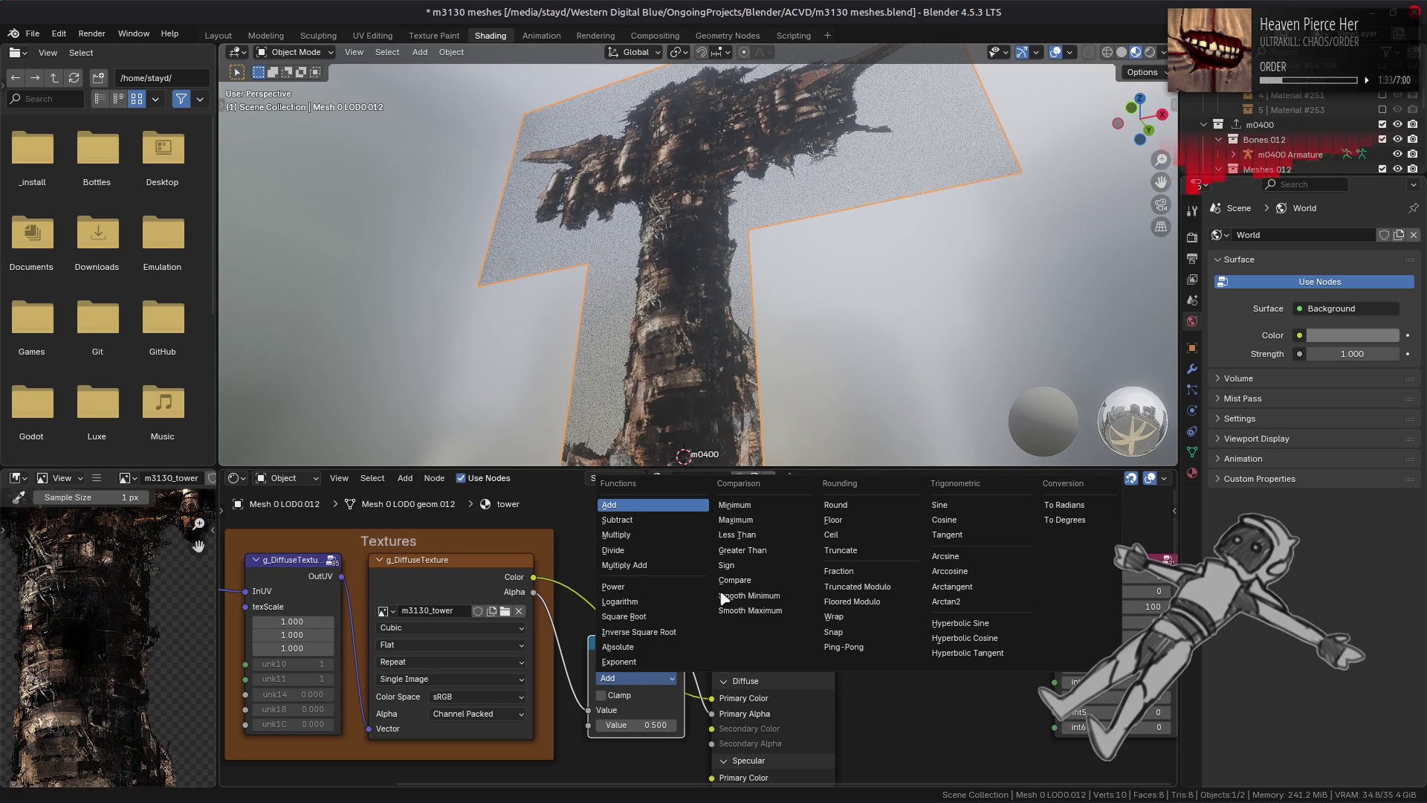
pyautogui.click(715, 550)
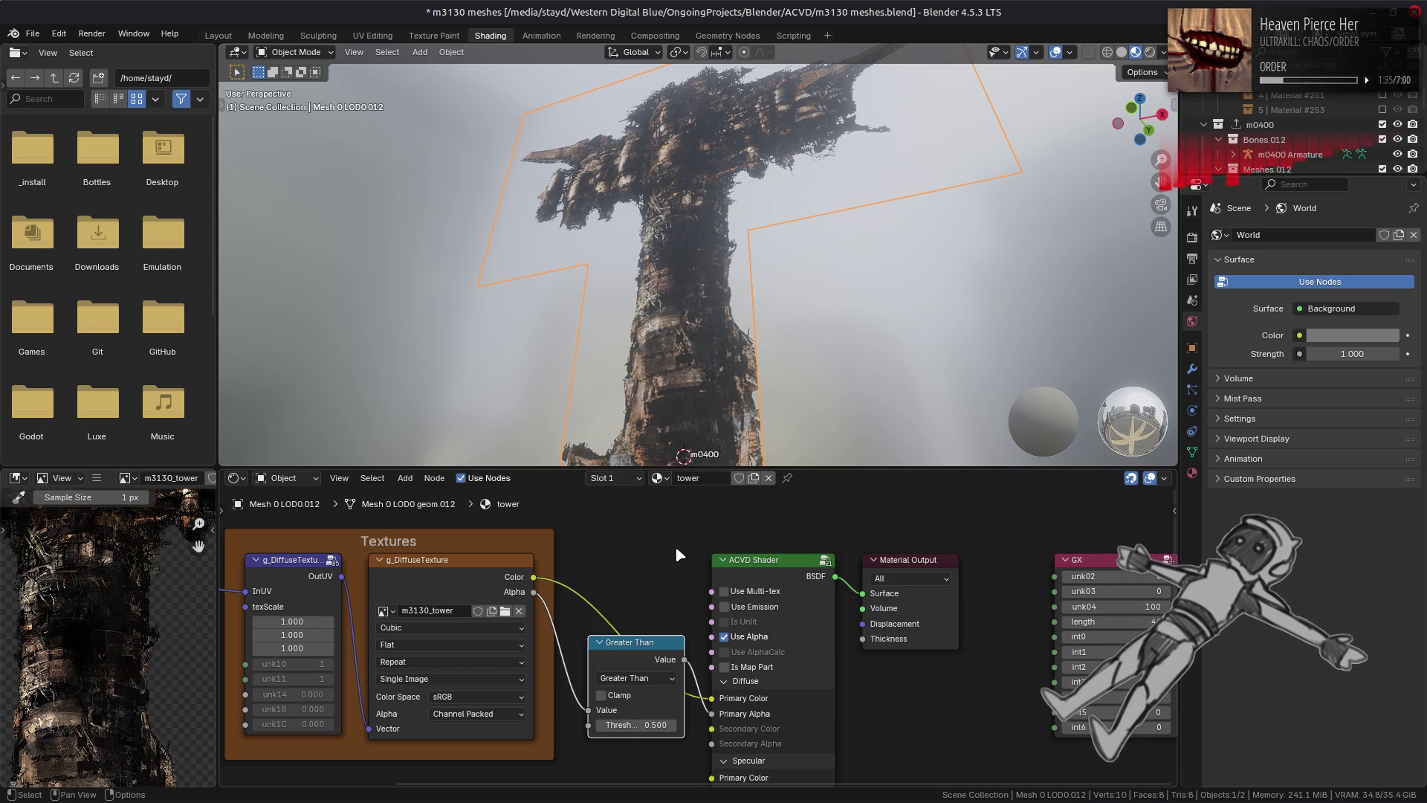
pyautogui.click(218, 36)
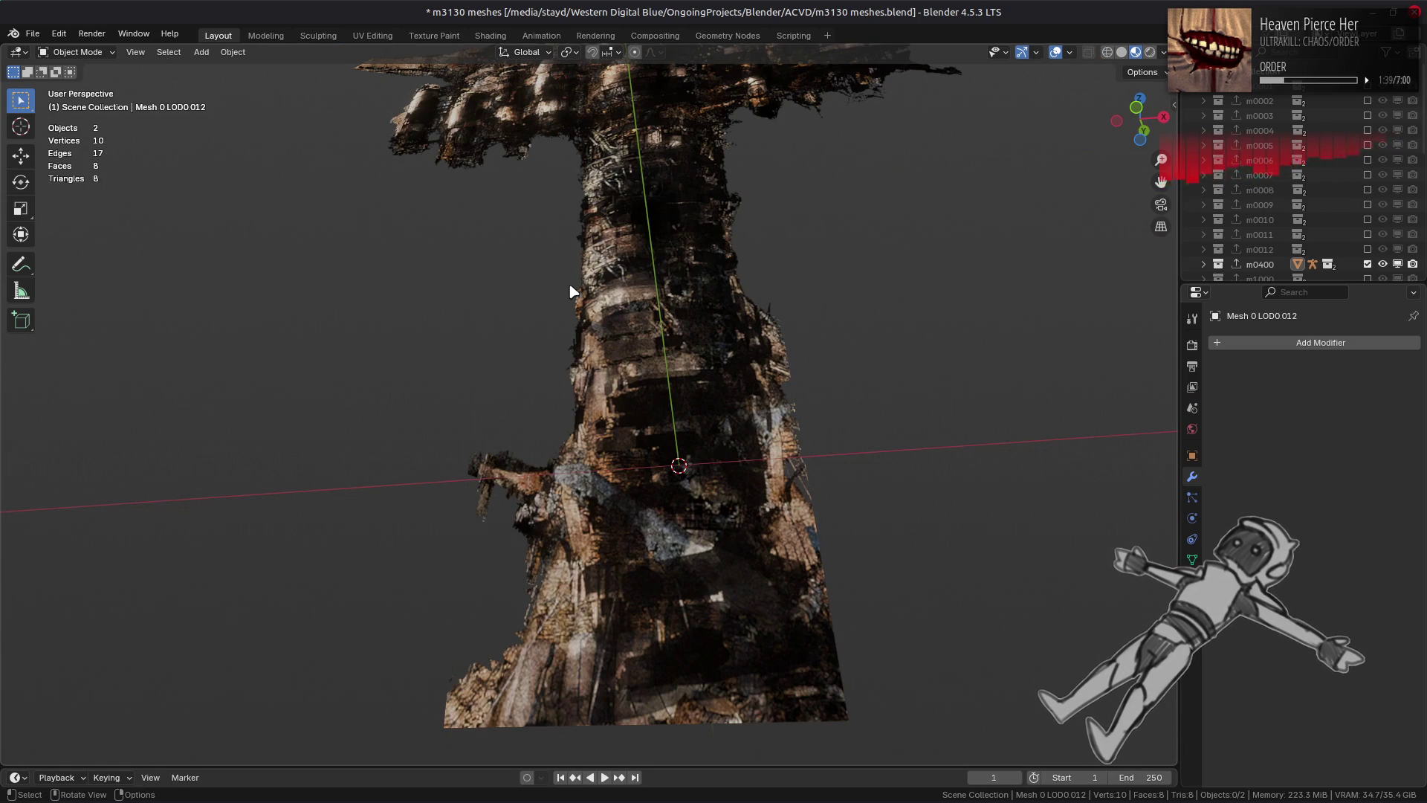
# Step: Save m3130 meshes.blend, then swap the visible collection from m0400 to m1000
pyautogui.moveTo(607, 286); pyautogui.dragTo(541, 290, button='middle')
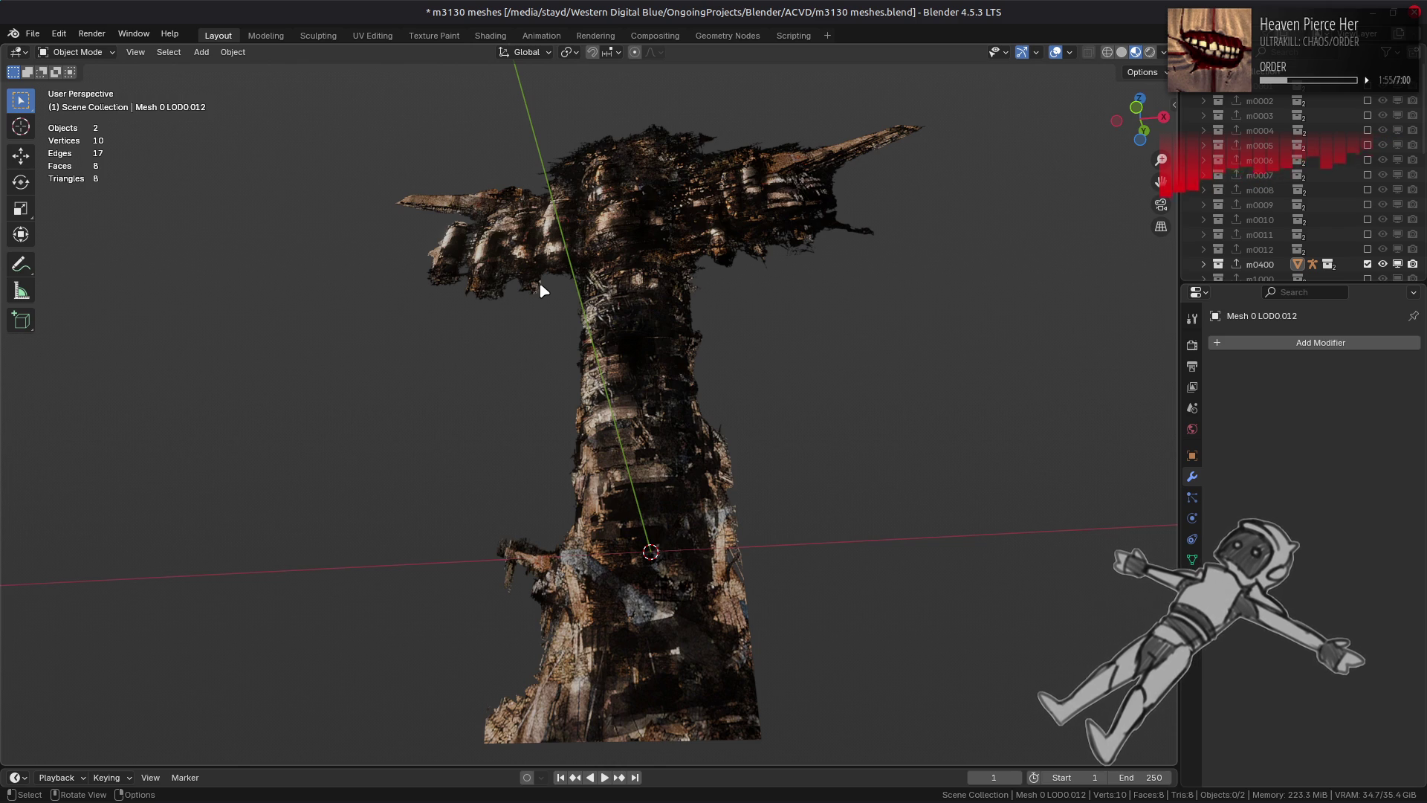
pyautogui.hotkey('ctrl', 's')
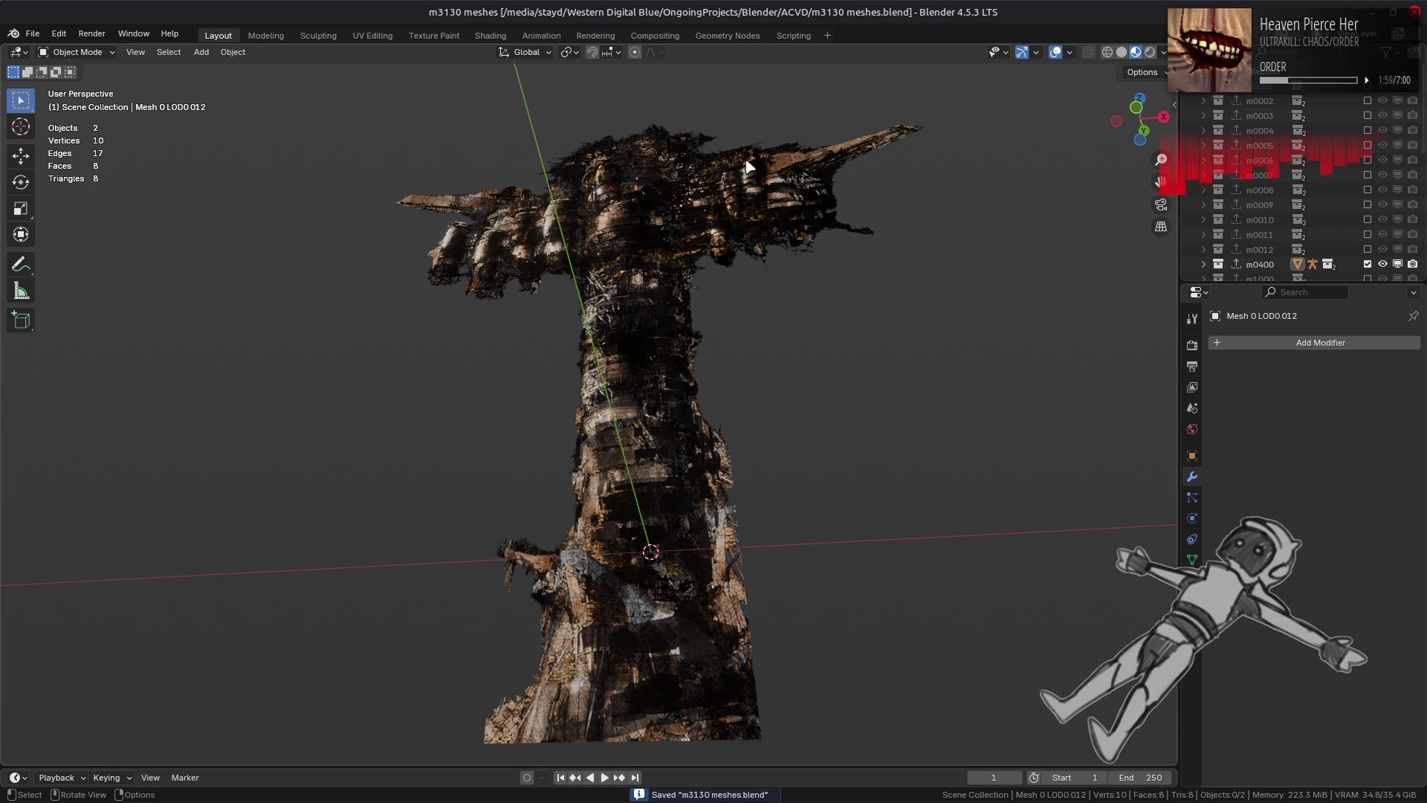
pyautogui.scroll(-2, 1278, 233)
pyautogui.click(690, 295)
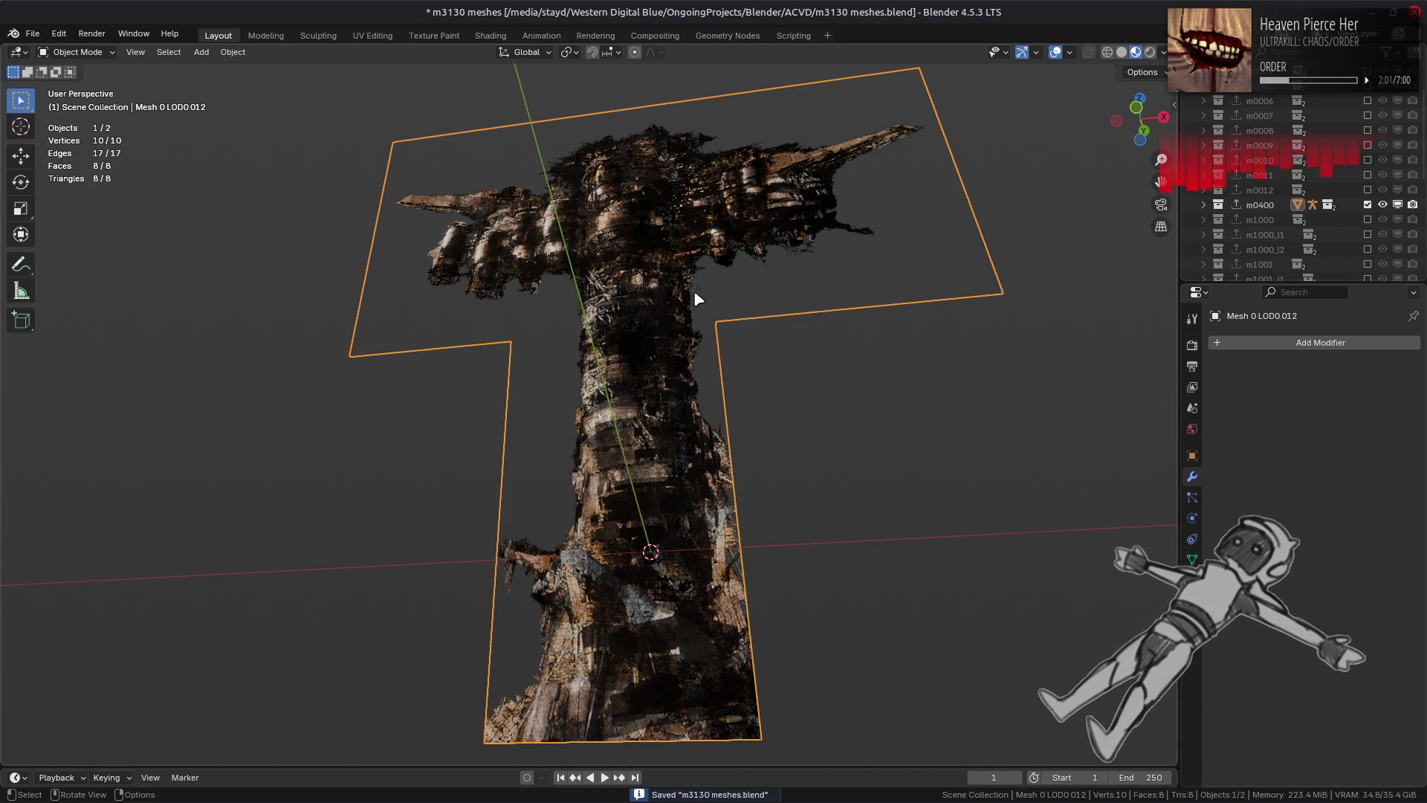
pyautogui.keyDown('ctrl'); pyautogui.click(1367, 219); pyautogui.keyUp('ctrl')
pyautogui.moveTo(756, 355); pyautogui.dragTo(698, 494, button='middle')
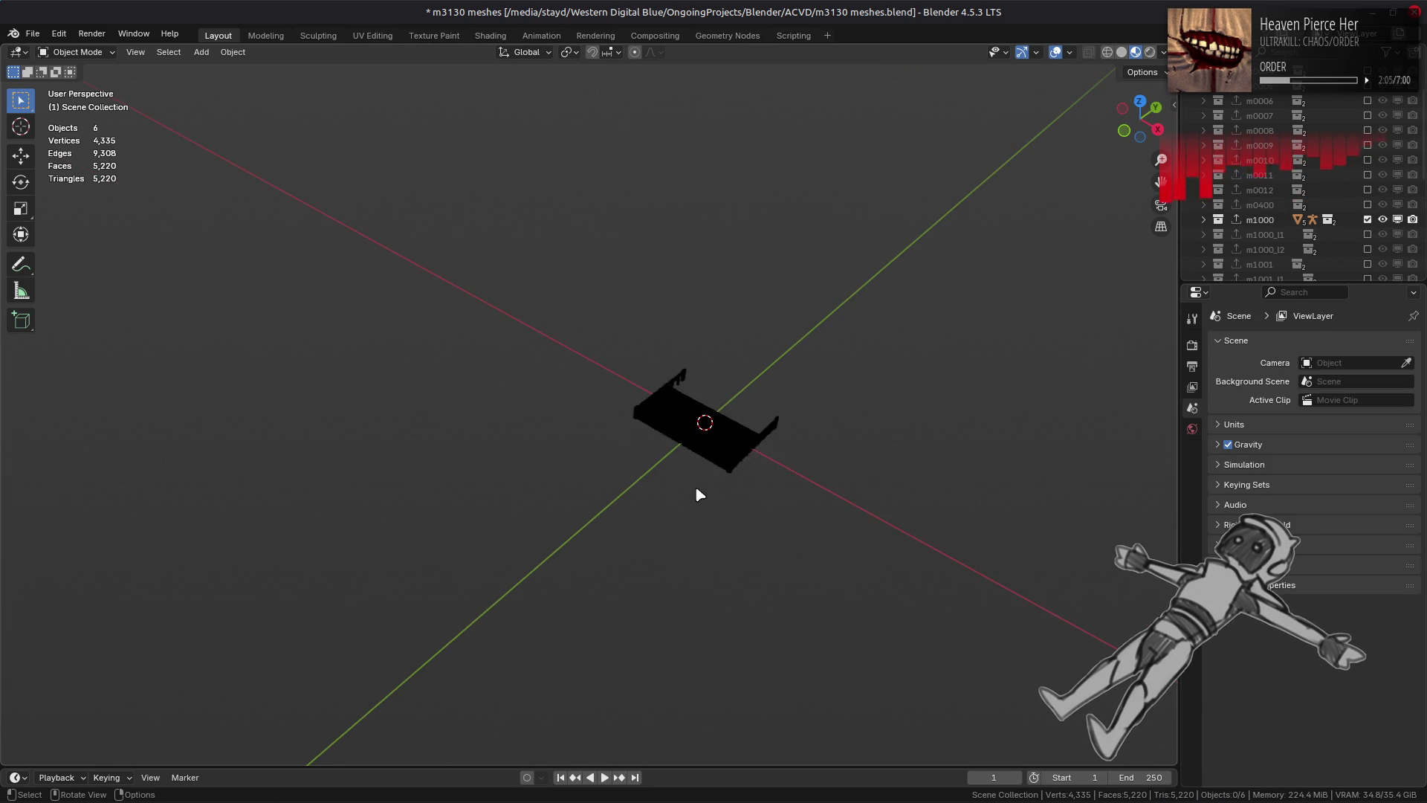
# Step: Select and frame all six m1000 building objects in the Shading workspace
pyautogui.press('a')
pyautogui.press('Home')
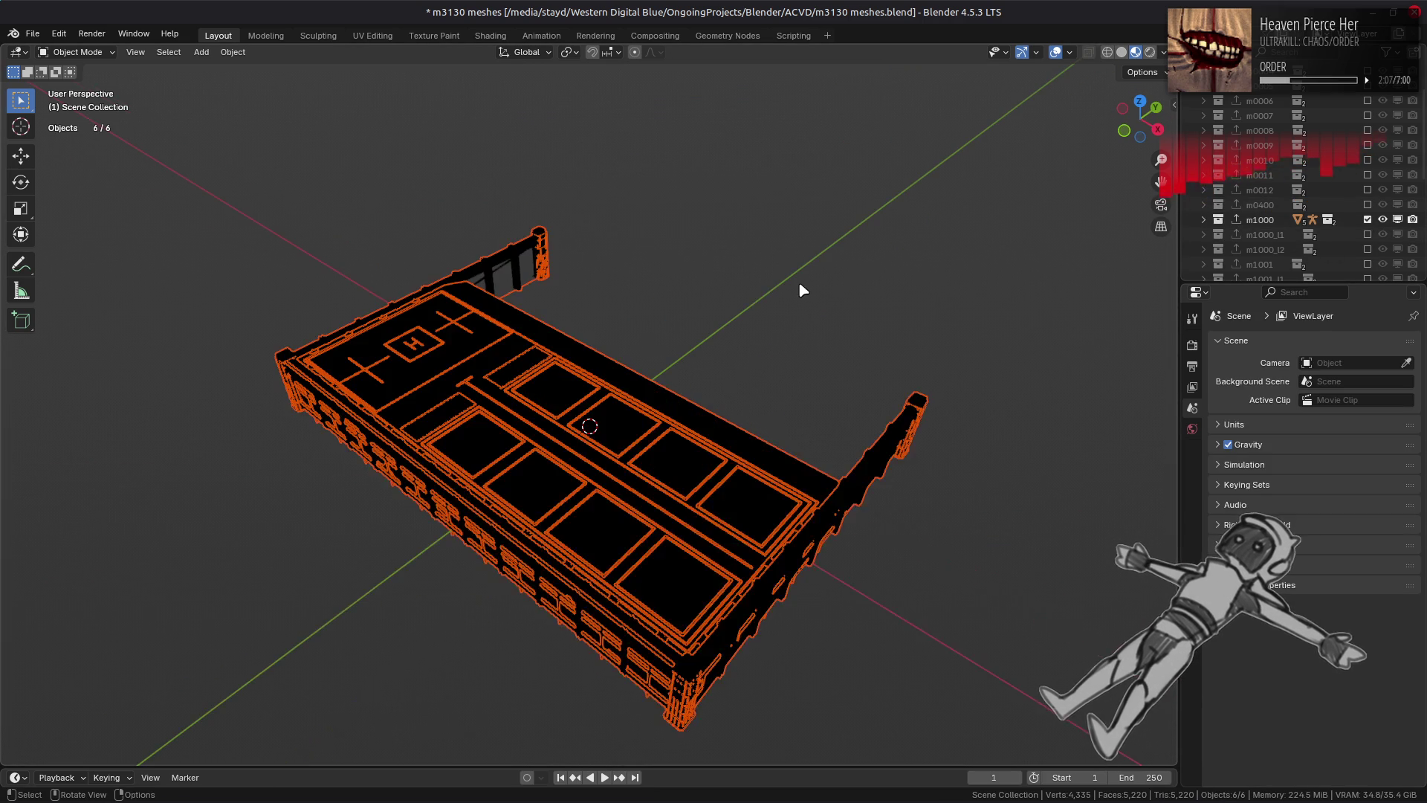
pyautogui.click(756, 293)
pyautogui.click(491, 34)
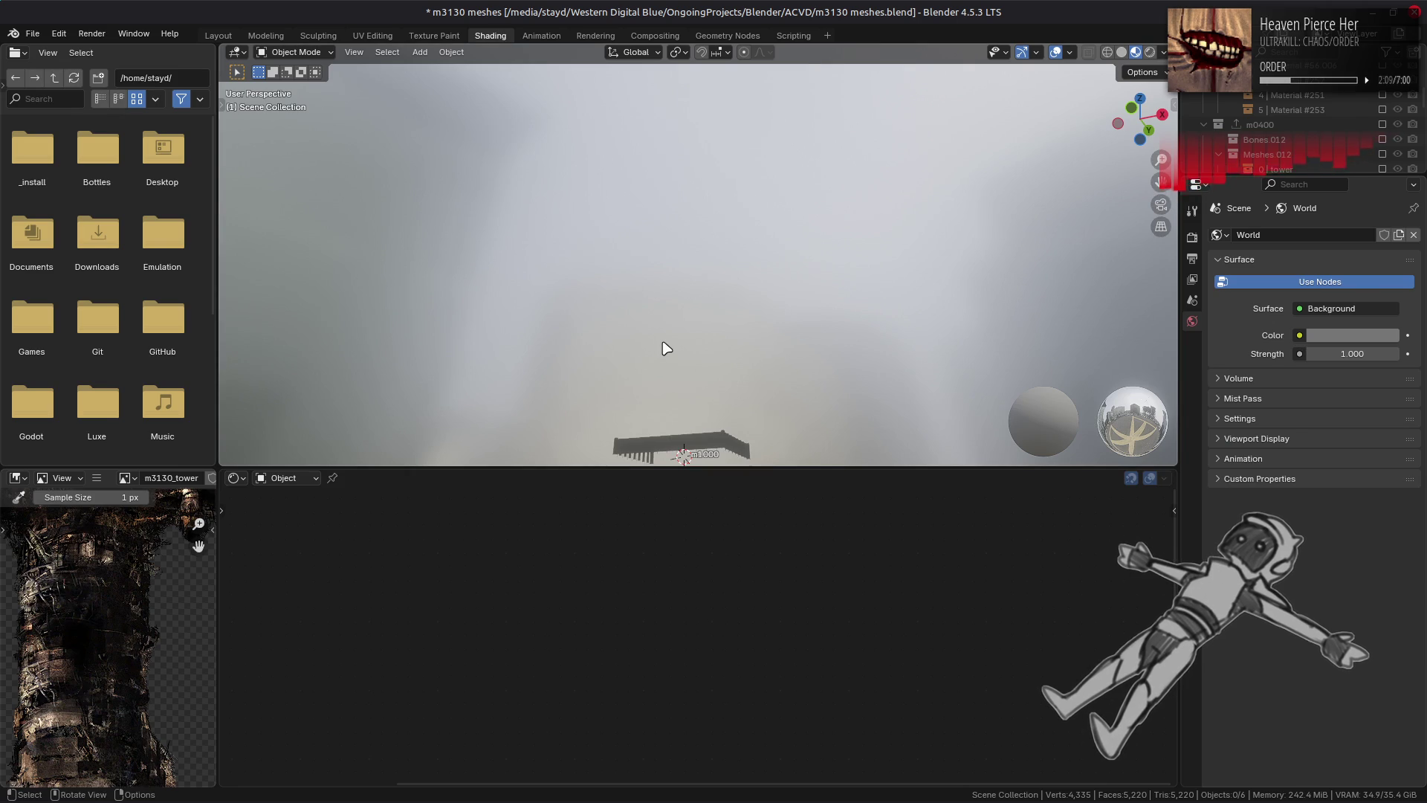
pyautogui.press('a')
pyautogui.press('Home')
pyautogui.moveTo(662, 344)
pyautogui.mouseDown(button='middle')
pyautogui.moveTo(662, 264)
pyautogui.moveTo(687, 281)
pyautogui.moveTo(694, 318)
pyautogui.moveTo(646, 258)
pyautogui.mouseUp(button='middle')
# Step: Select Mesh 3 LOD0.010, then Mesh 0 LOD0.013 to show its 02 - Default material nodes
pyautogui.scroll(-5, 1309, 126)
pyautogui.hotkey('shift', 'a')
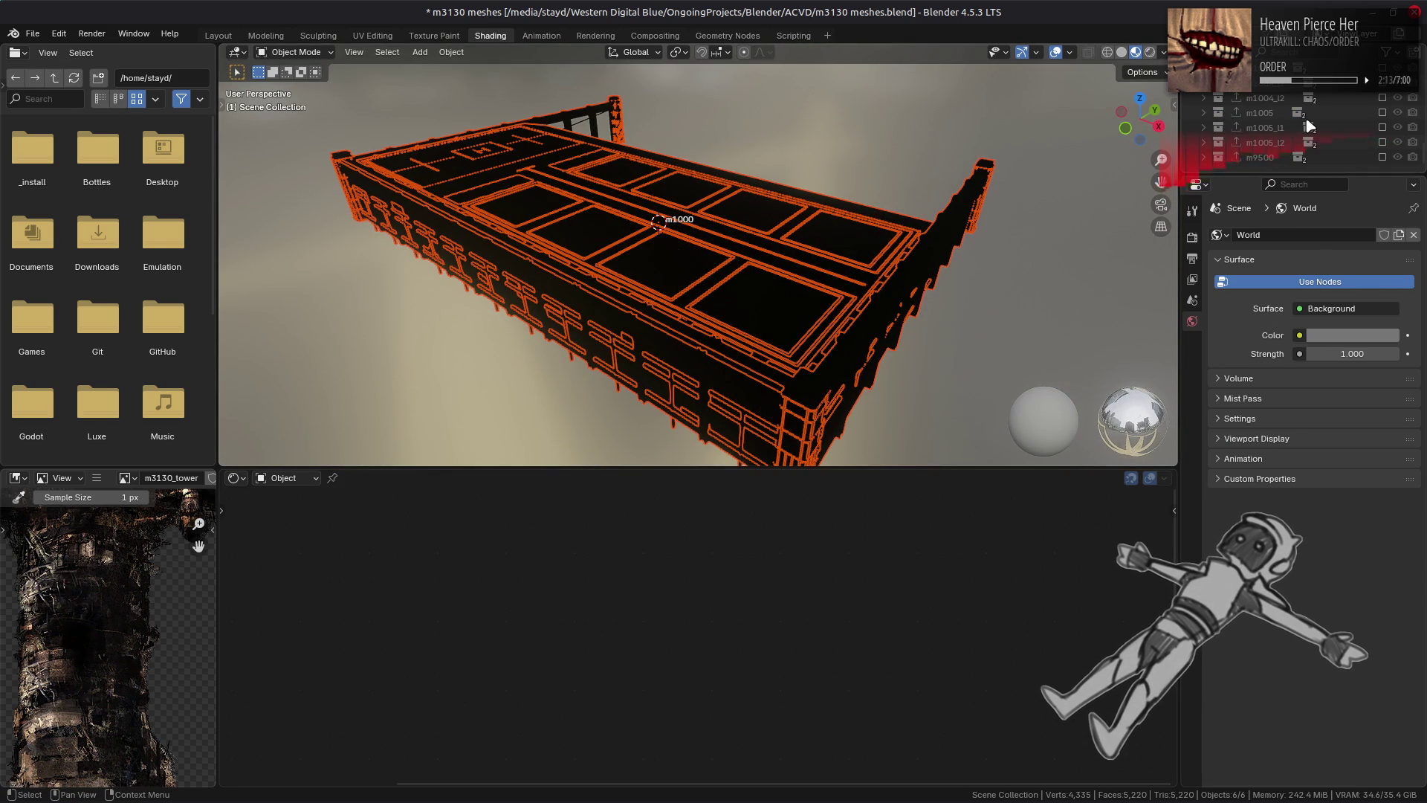
pyautogui.click(1204, 130)
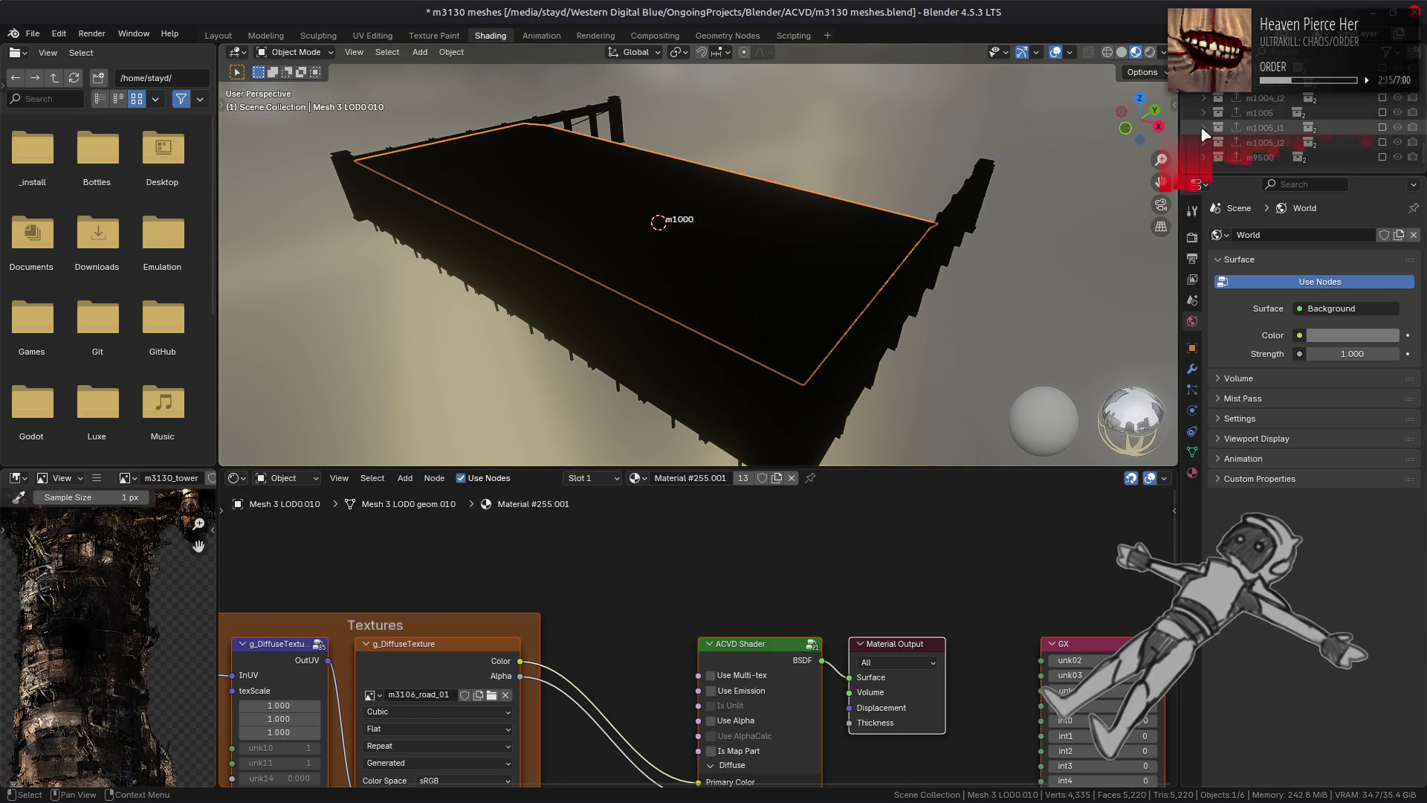
pyautogui.scroll(5, 1219, 145)
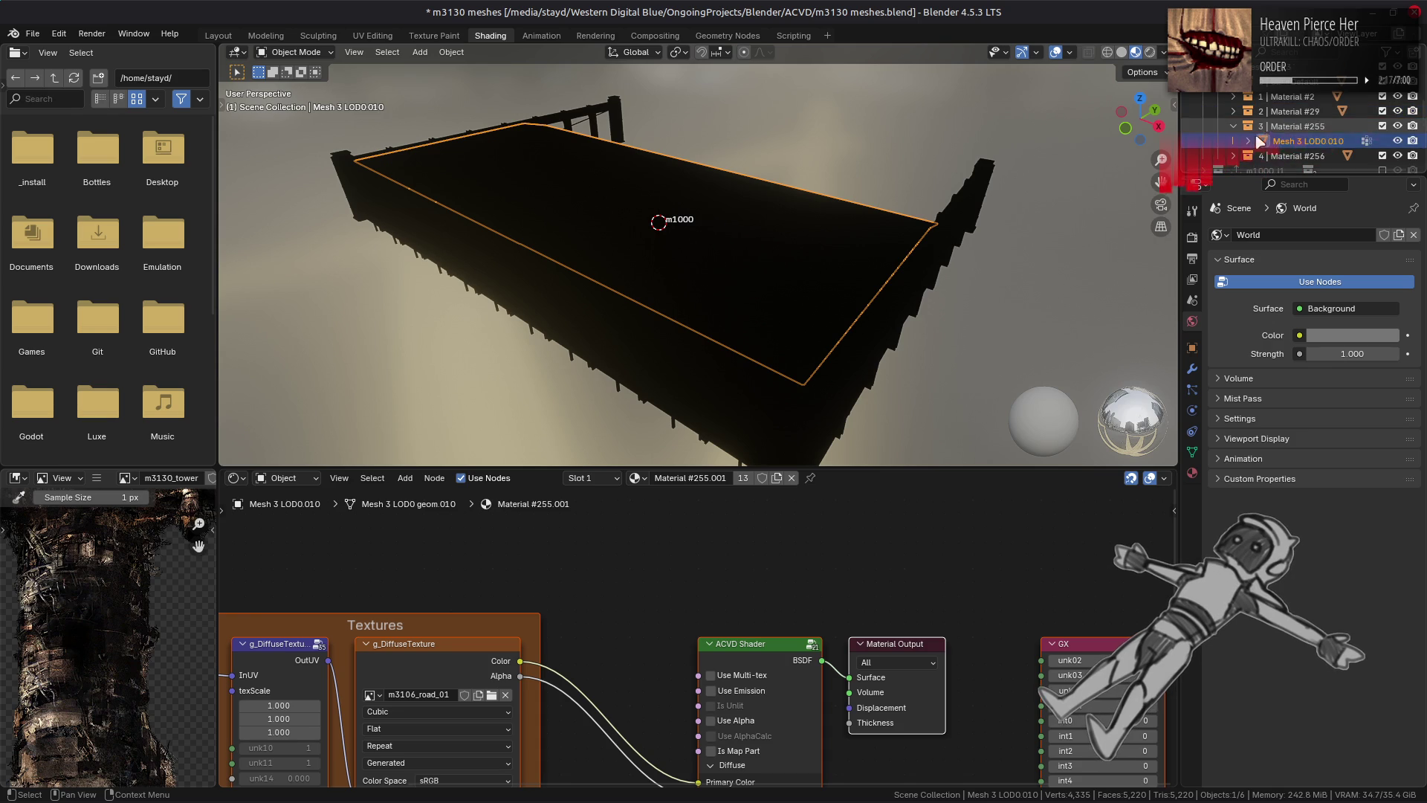
pyautogui.scroll(2, 1236, 164)
pyautogui.click(1304, 96)
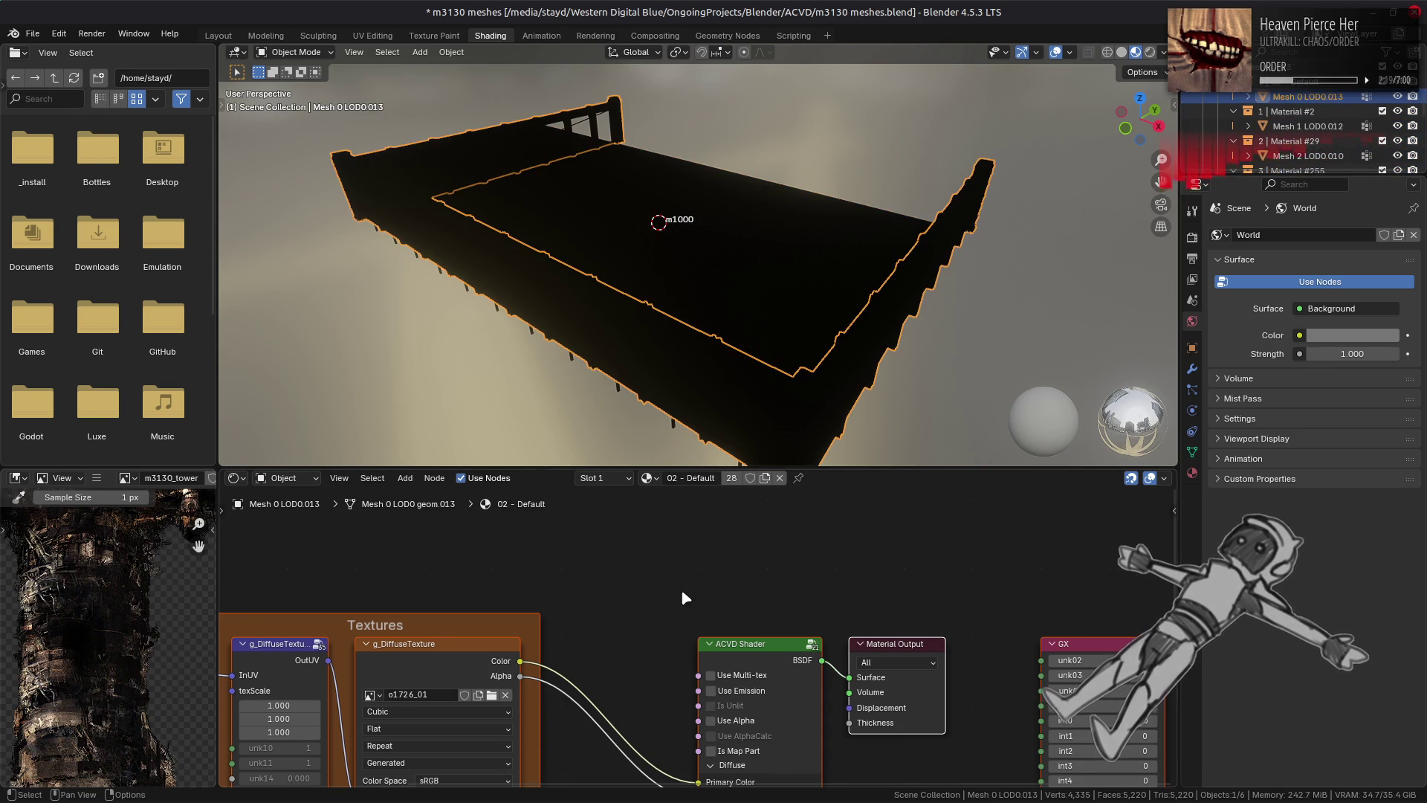
pyautogui.moveTo(602, 597); pyautogui.dragTo(642, 567, button='middle')
# Step: Replace the diffuse texture image with o1726_01.dds
pyautogui.click(96, 478)
pyautogui.moveTo(149, 510)
pyautogui.click(269, 275)
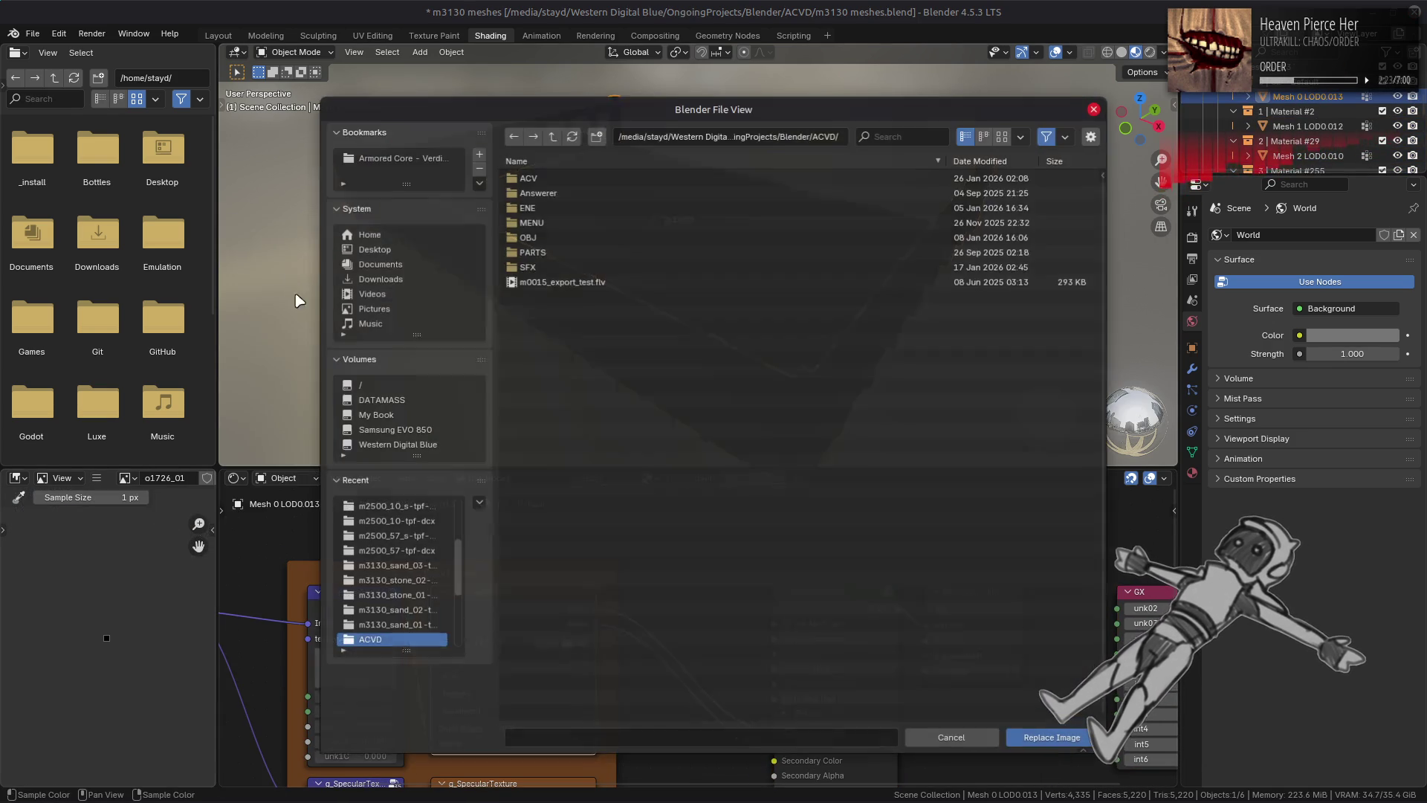
pyautogui.click(520, 183)
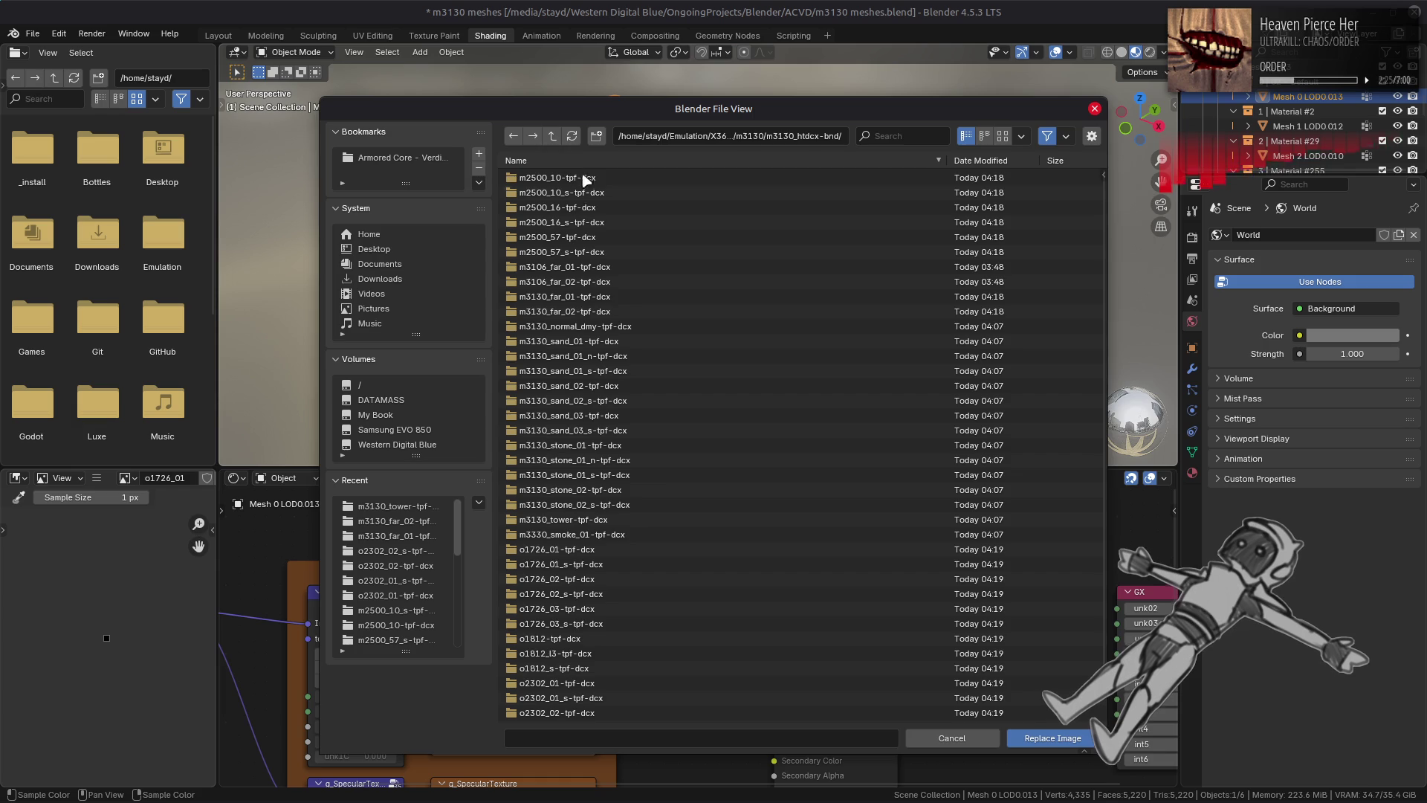
pyautogui.click(628, 505)
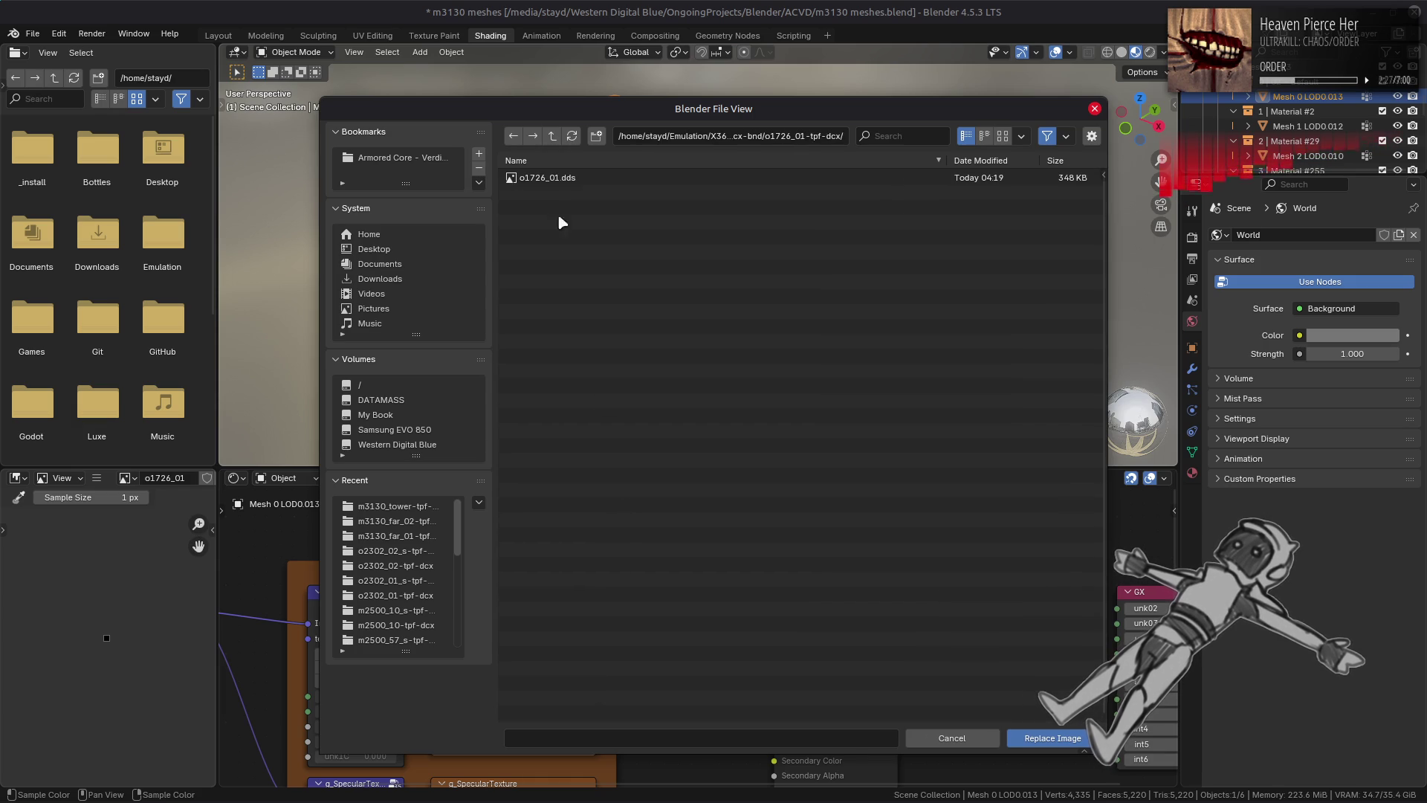
pyautogui.doubleClick(573, 181)
# Step: Replace the specular texture image with o1726_01_s.dds
pyautogui.moveTo(684, 698)
pyautogui.mouseDown(button='middle')
pyautogui.moveTo(711, 668)
pyautogui.moveTo(718, 536)
pyautogui.mouseUp(button='middle')
pyautogui.click(508, 656)
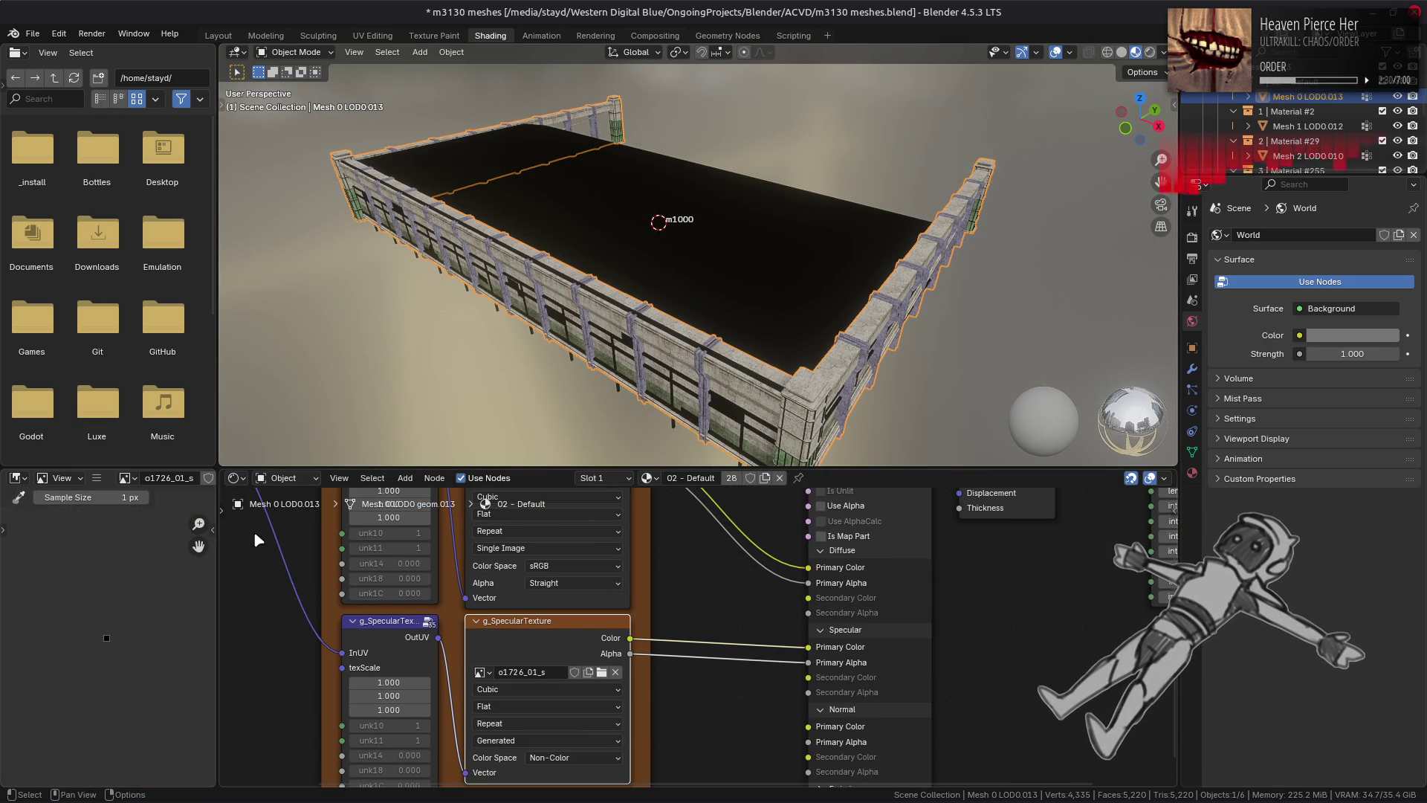
pyautogui.click(97, 478)
pyautogui.click(269, 276)
pyautogui.scroll(5, 401, 535)
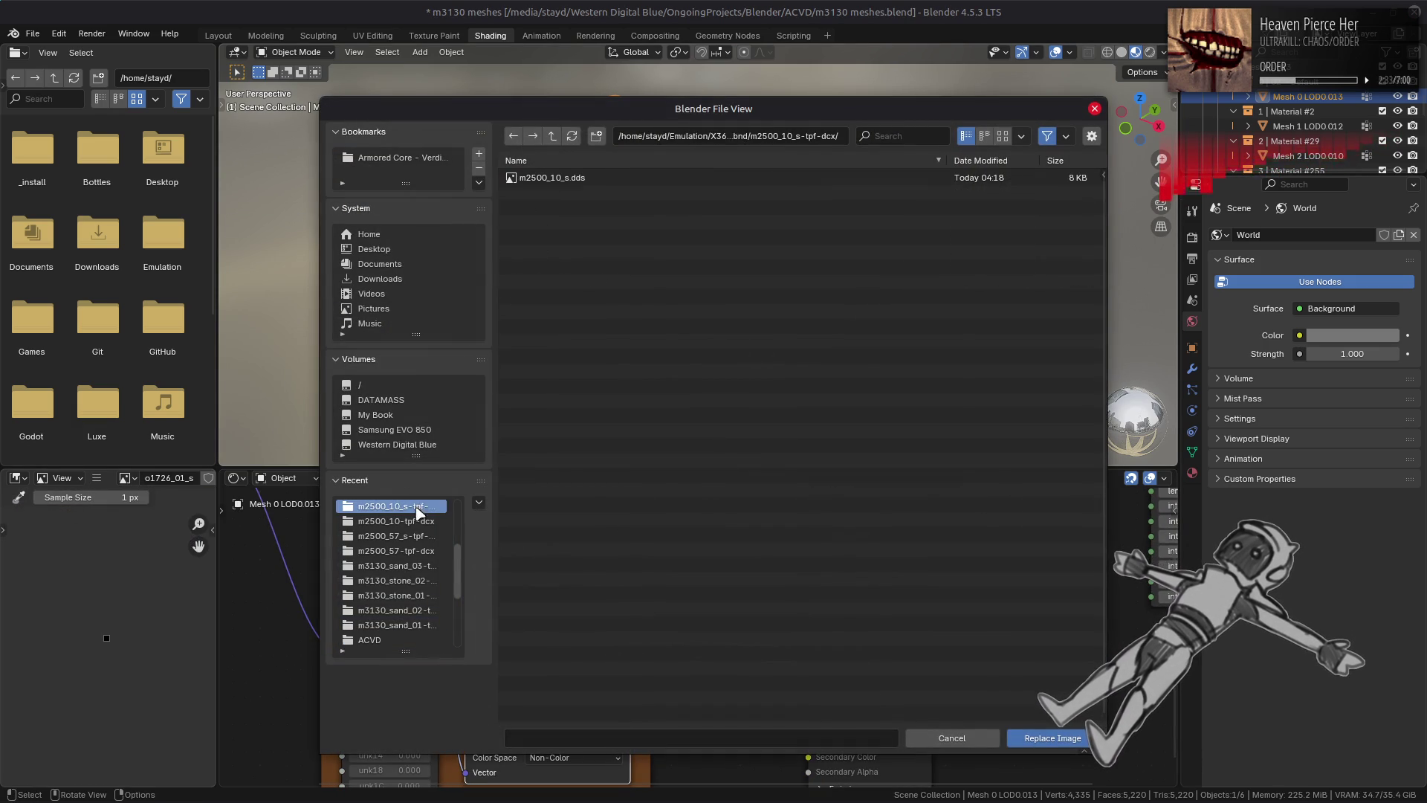
pyautogui.click(394, 506)
pyautogui.doubleClick(613, 563)
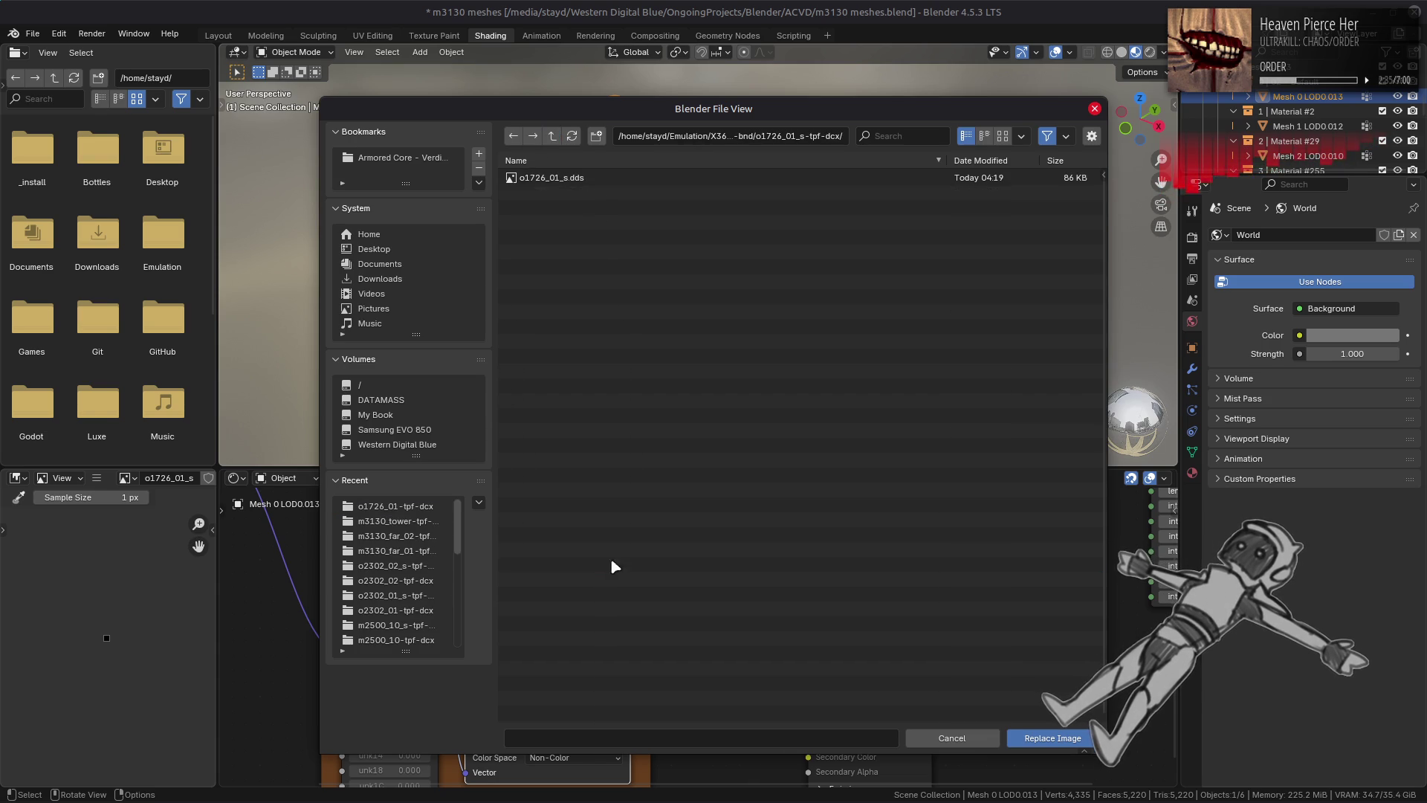
pyautogui.doubleClick(572, 179)
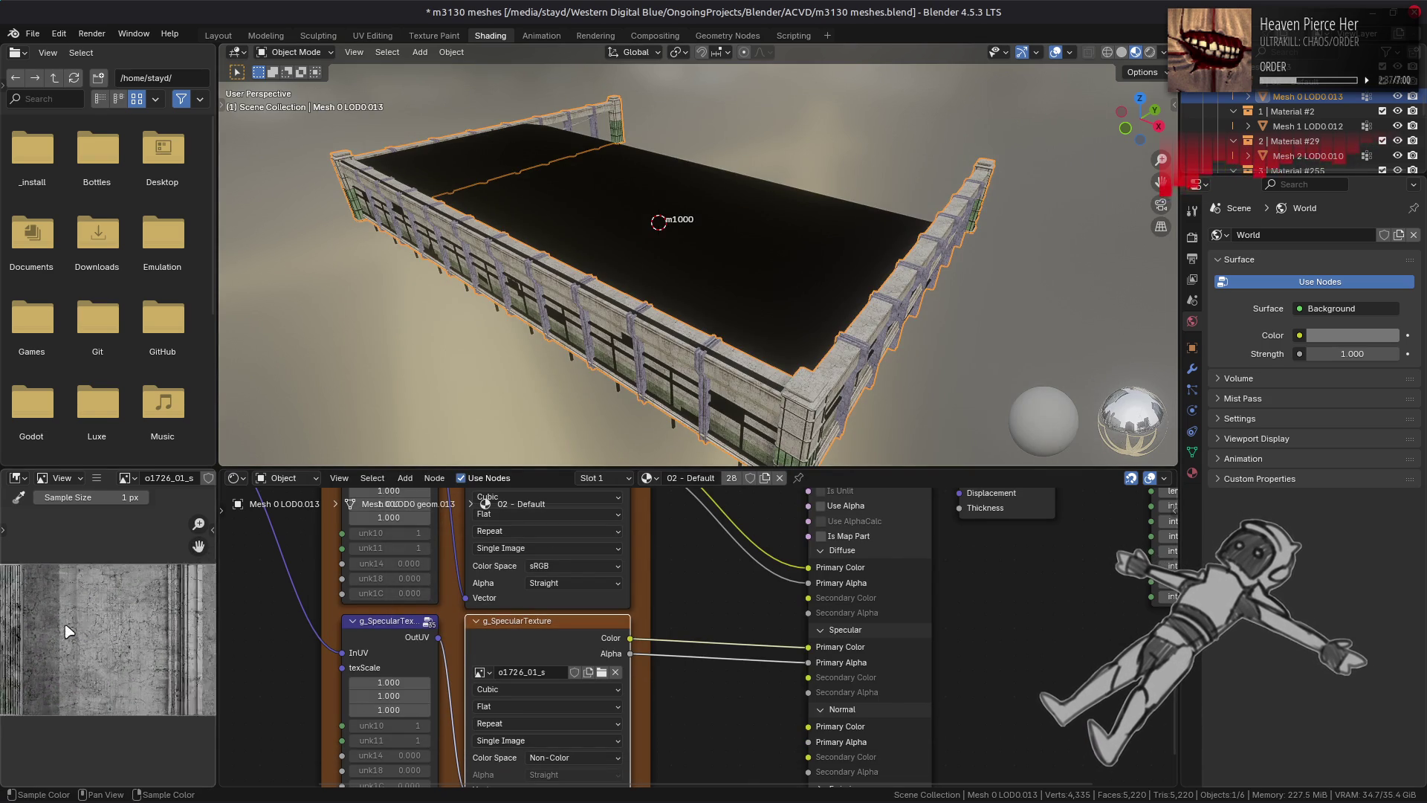
# Step: Preview the o1726_01 diffuse and specular textures, then select Mesh 1 LOD0.012
pyautogui.click(544, 601)
pyautogui.scroll(4, 104, 640)
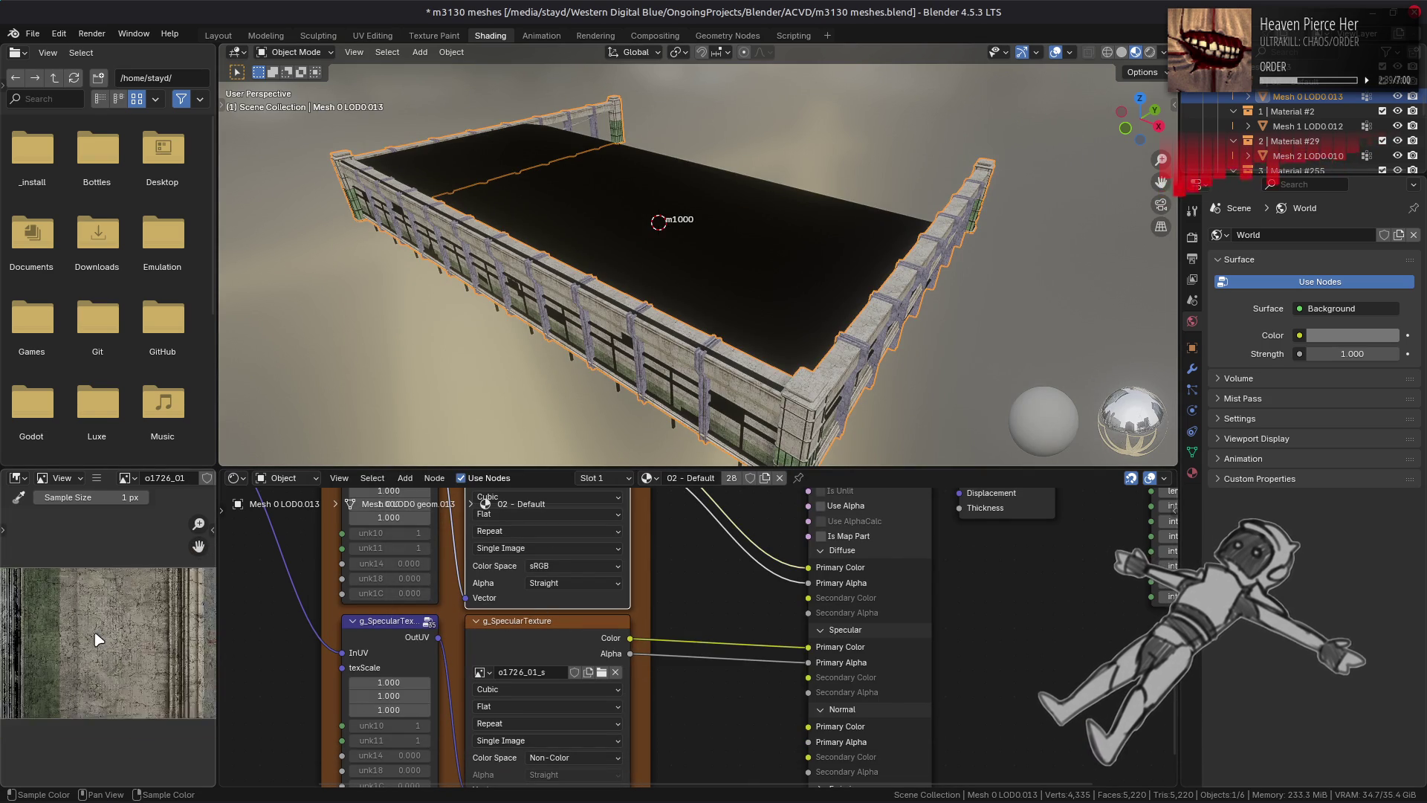
pyautogui.scroll(5, 139, 609)
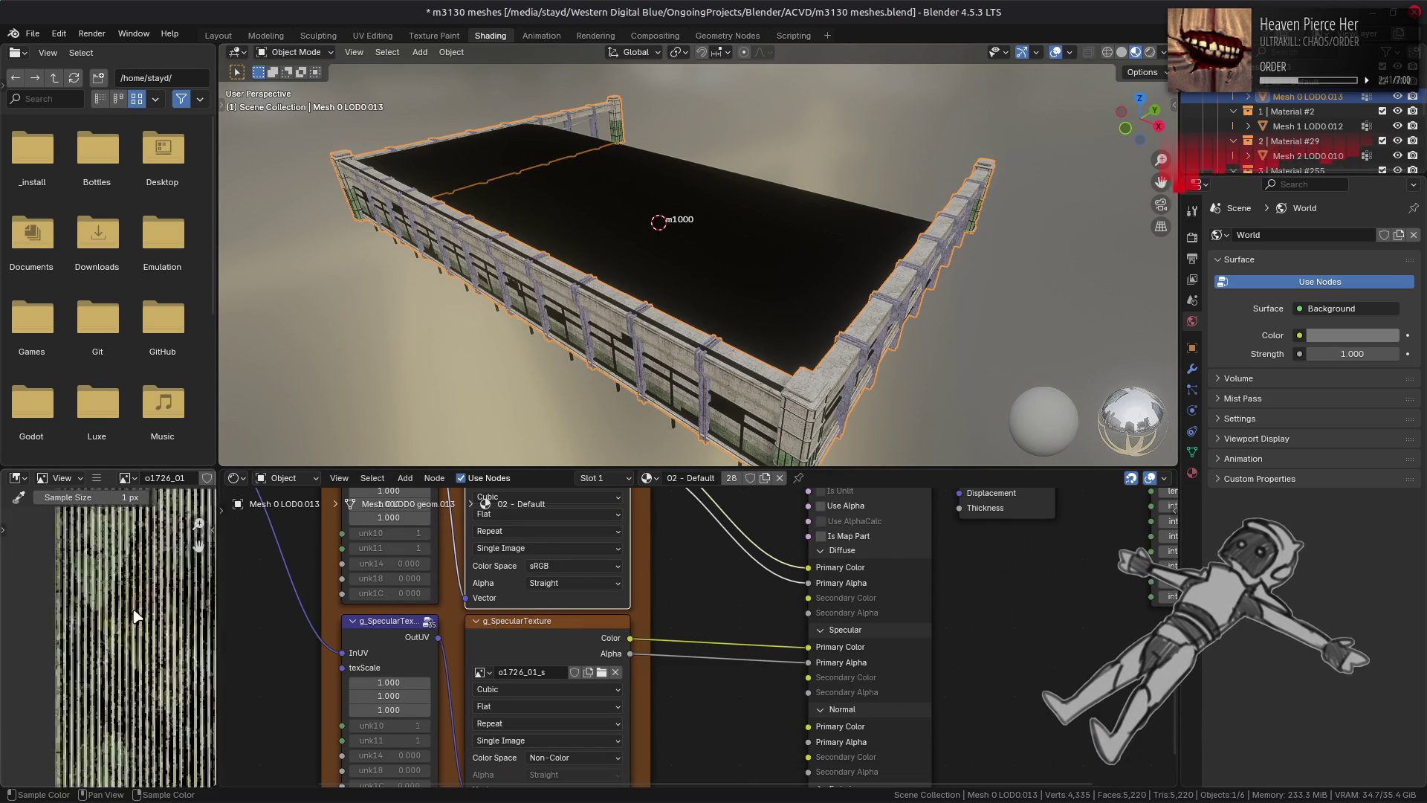
pyautogui.scroll(-5, 143, 609)
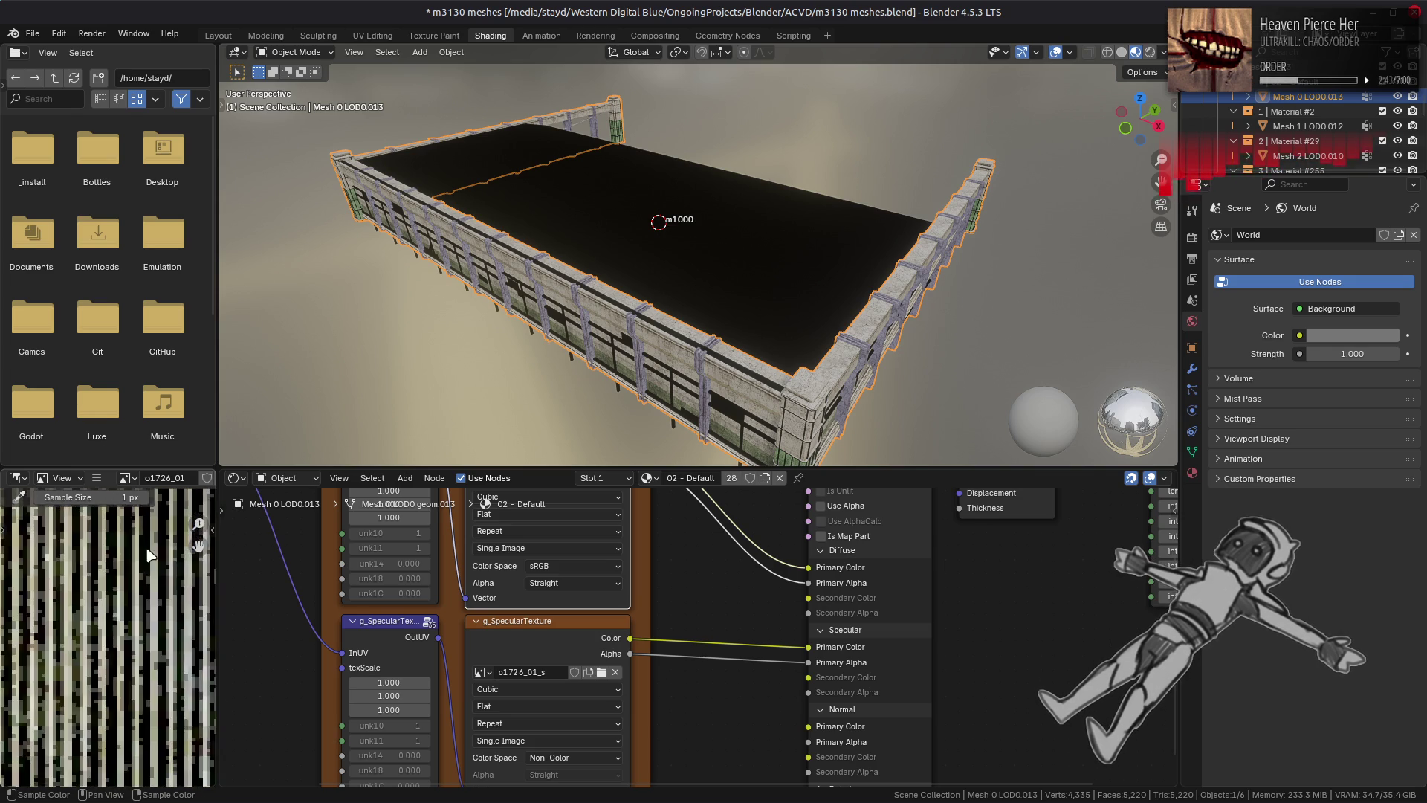
pyautogui.moveTo(123, 599)
pyautogui.mouseDown(button='middle')
pyautogui.moveTo(75, 570)
pyautogui.moveTo(197, 566)
pyautogui.moveTo(19, 597)
pyautogui.moveTo(205, 613)
pyautogui.mouseUp(button='middle')
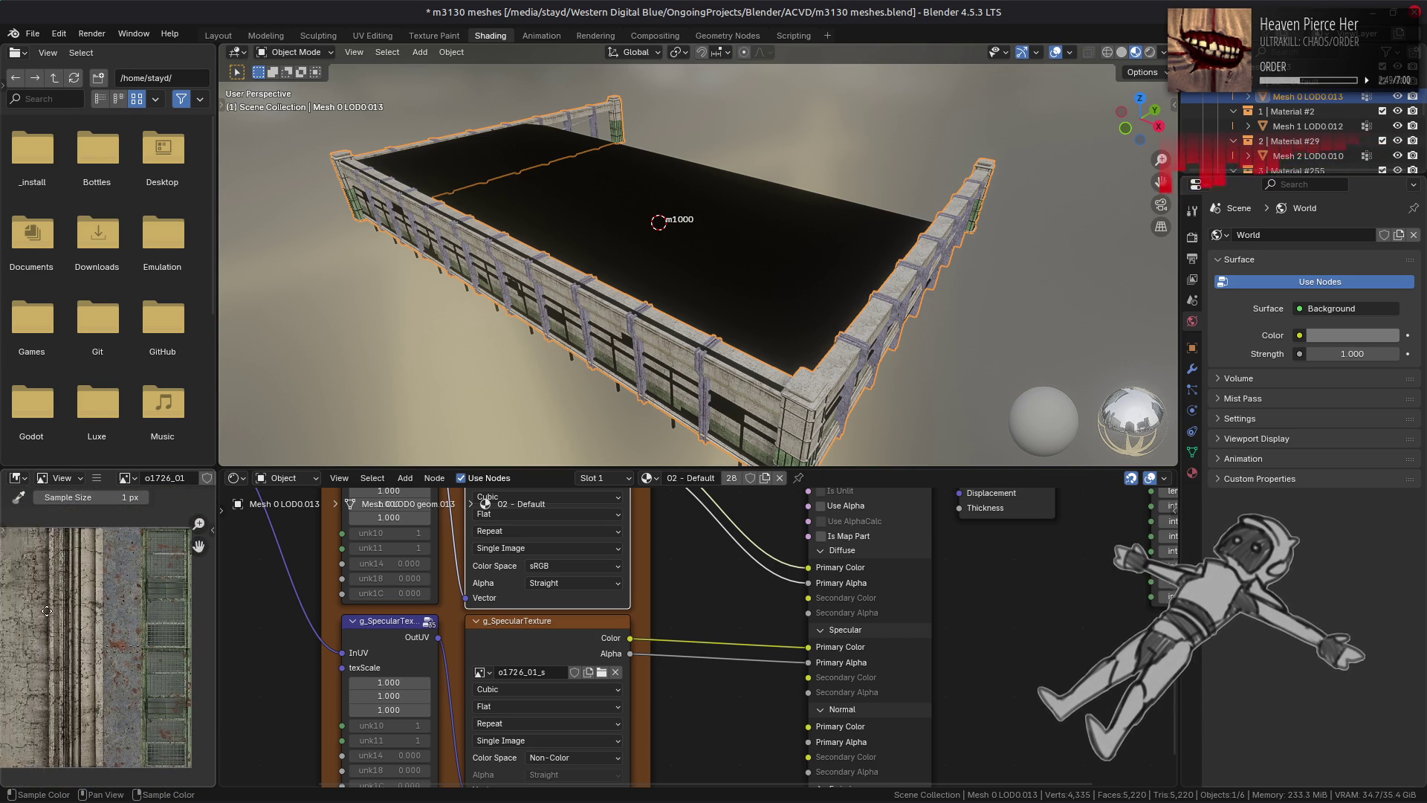
pyautogui.click(525, 643)
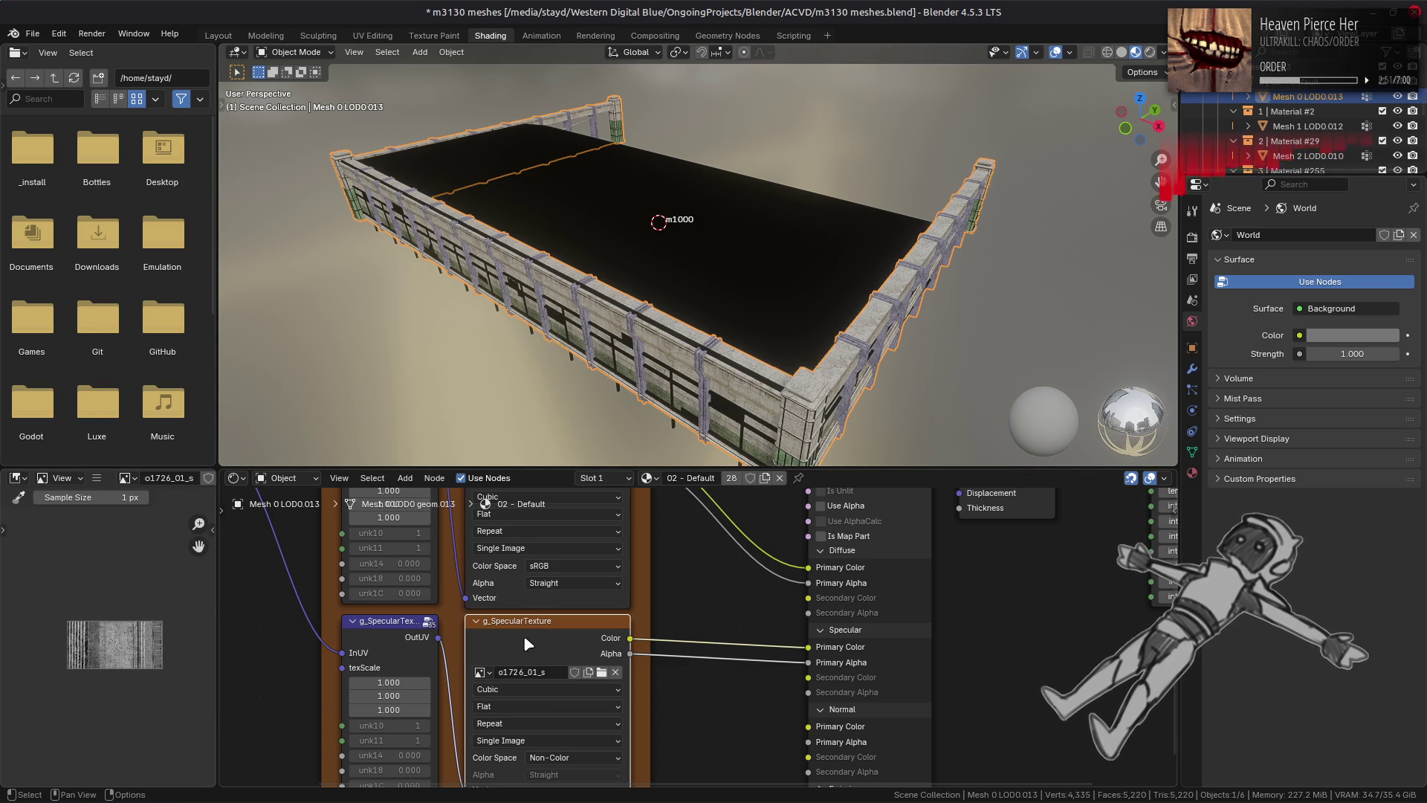
pyautogui.click(545, 604)
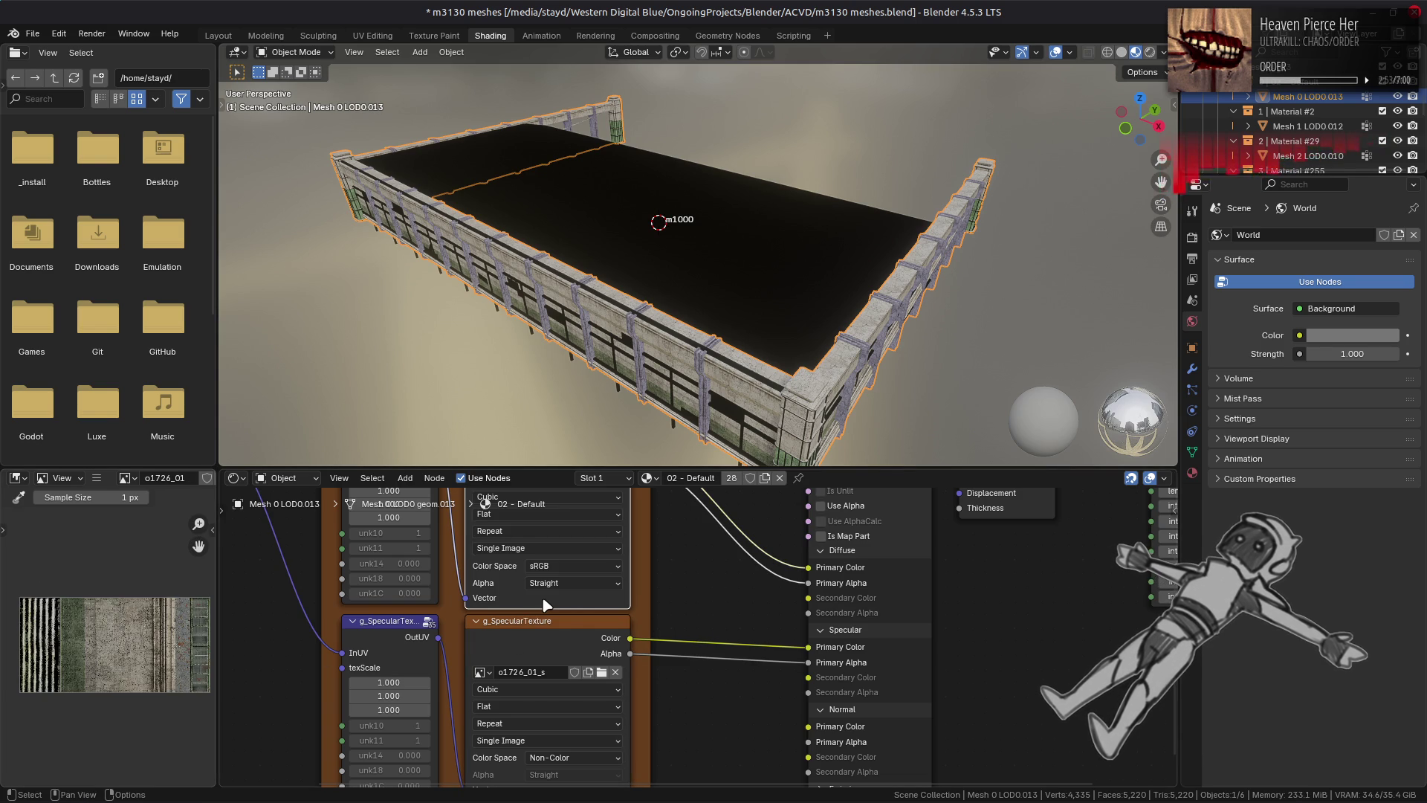
pyautogui.click(1296, 127)
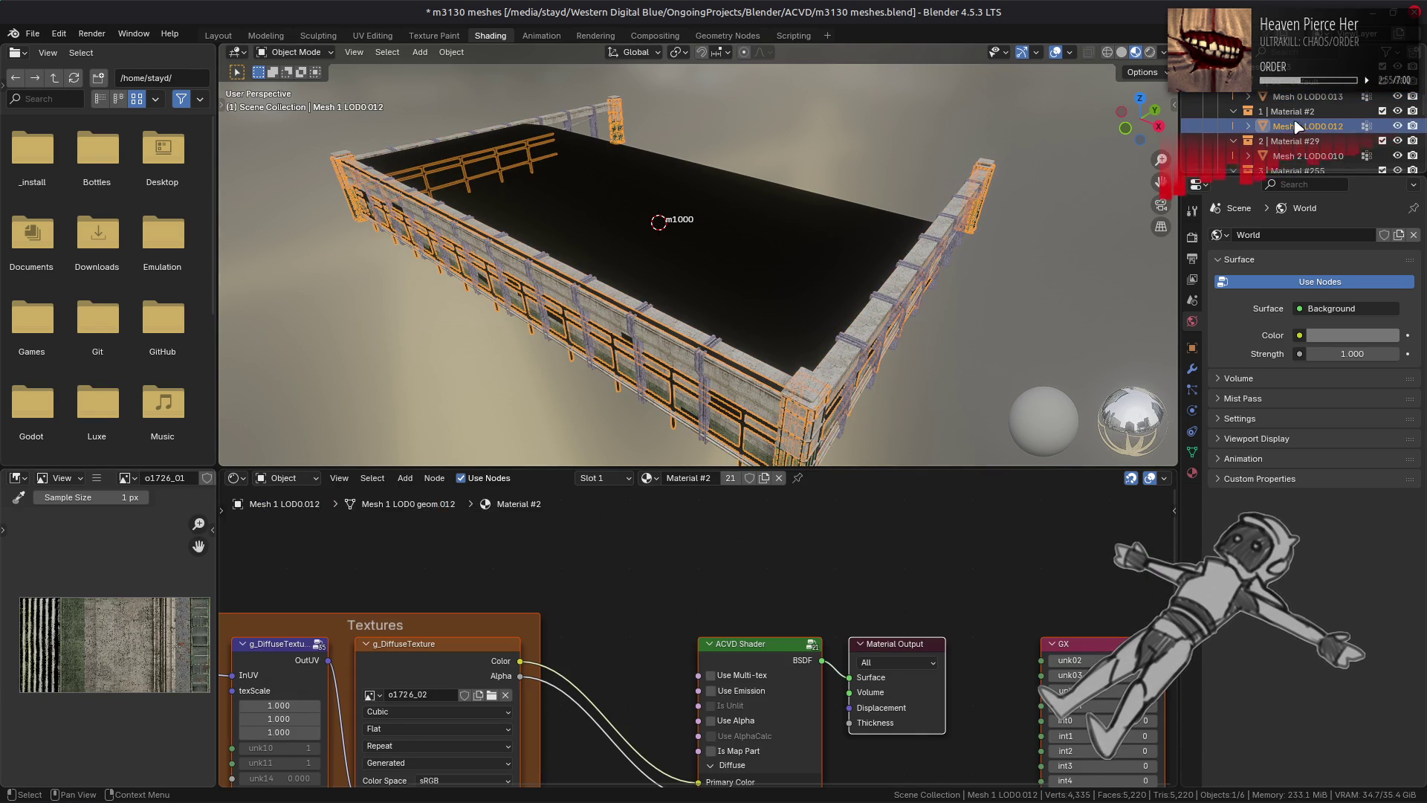
# Step: Replace Material #2's diffuse image with o1726_02.dds
pyautogui.click(441, 654)
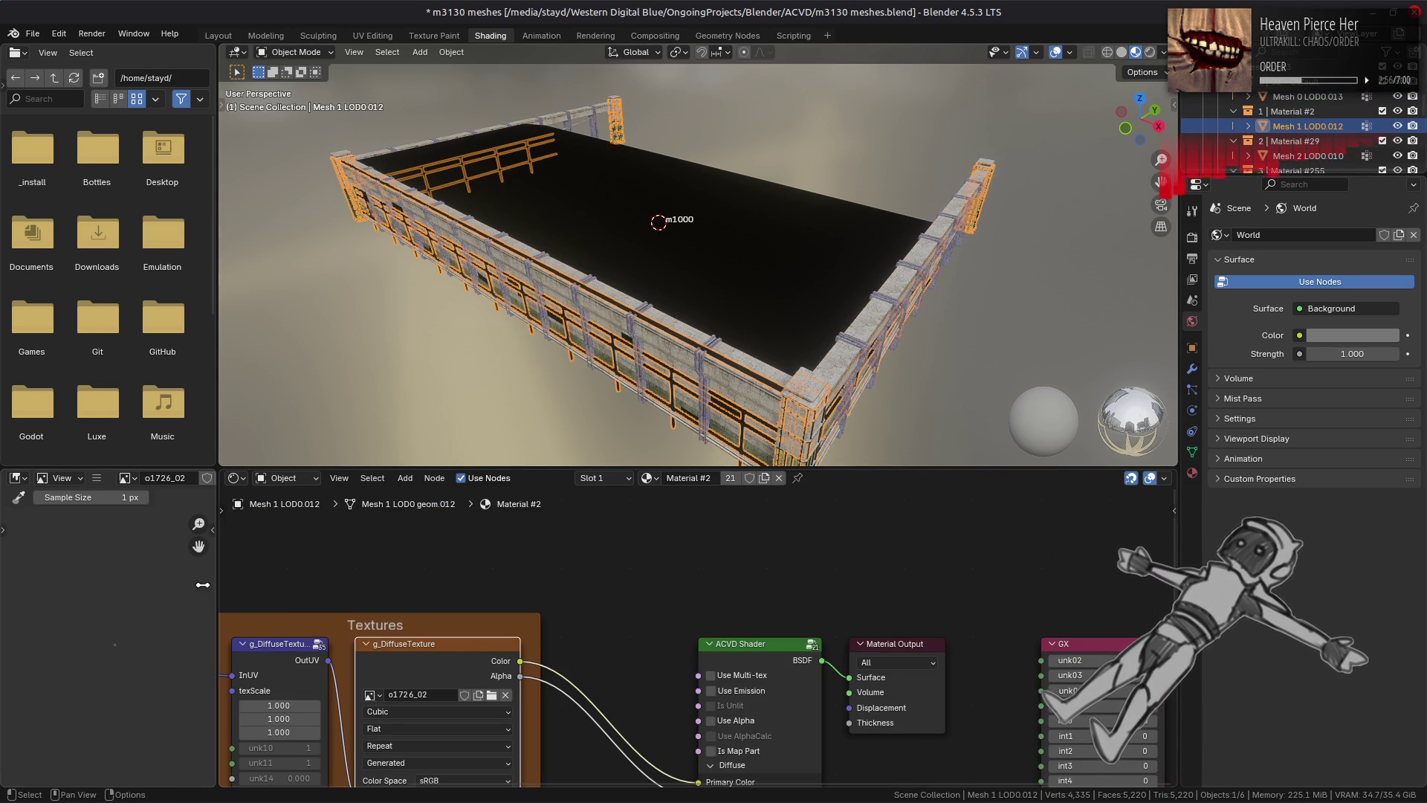
pyautogui.click(96, 478)
pyautogui.moveTo(140, 510)
pyautogui.click(303, 275)
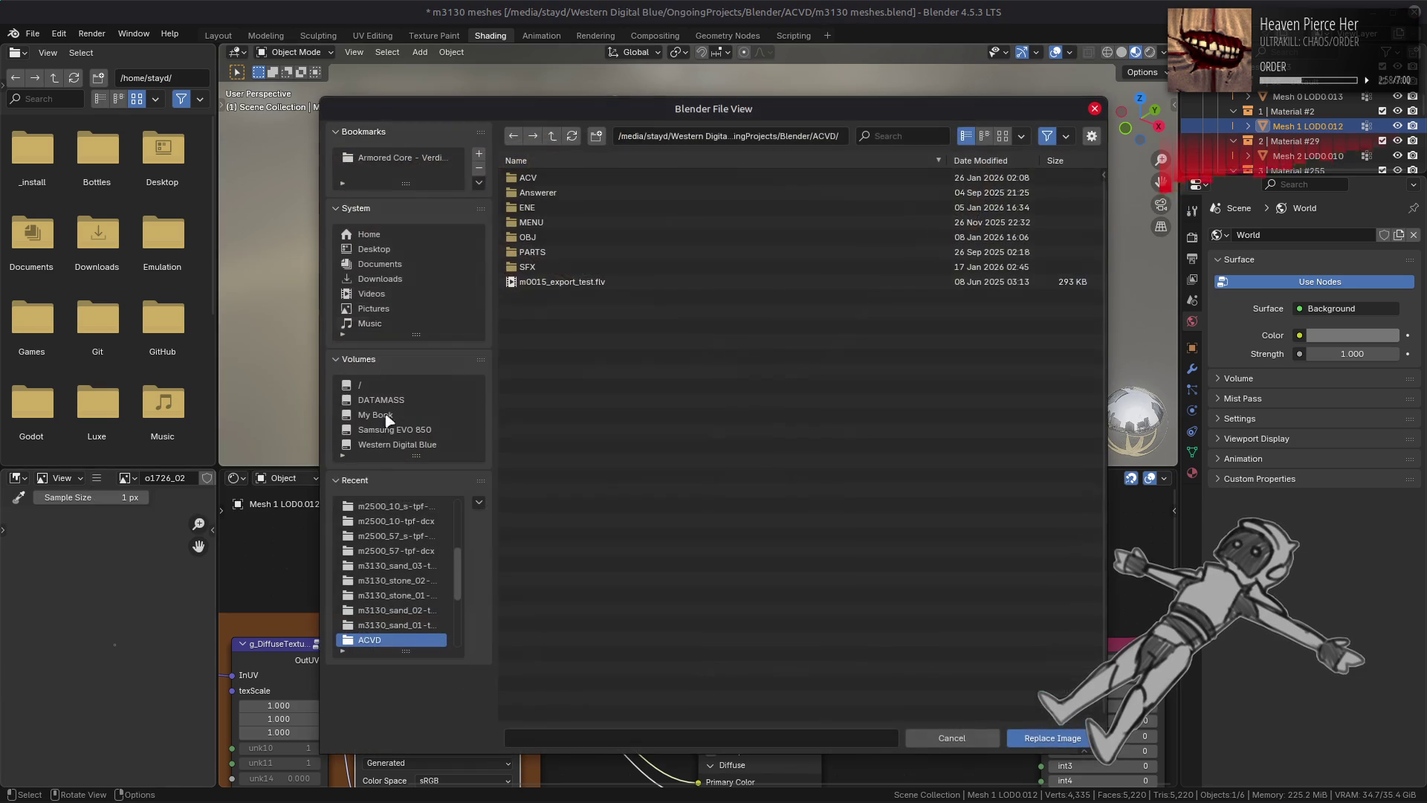
pyautogui.click(394, 506)
pyautogui.click(553, 136)
pyautogui.scroll(-3, 640, 432)
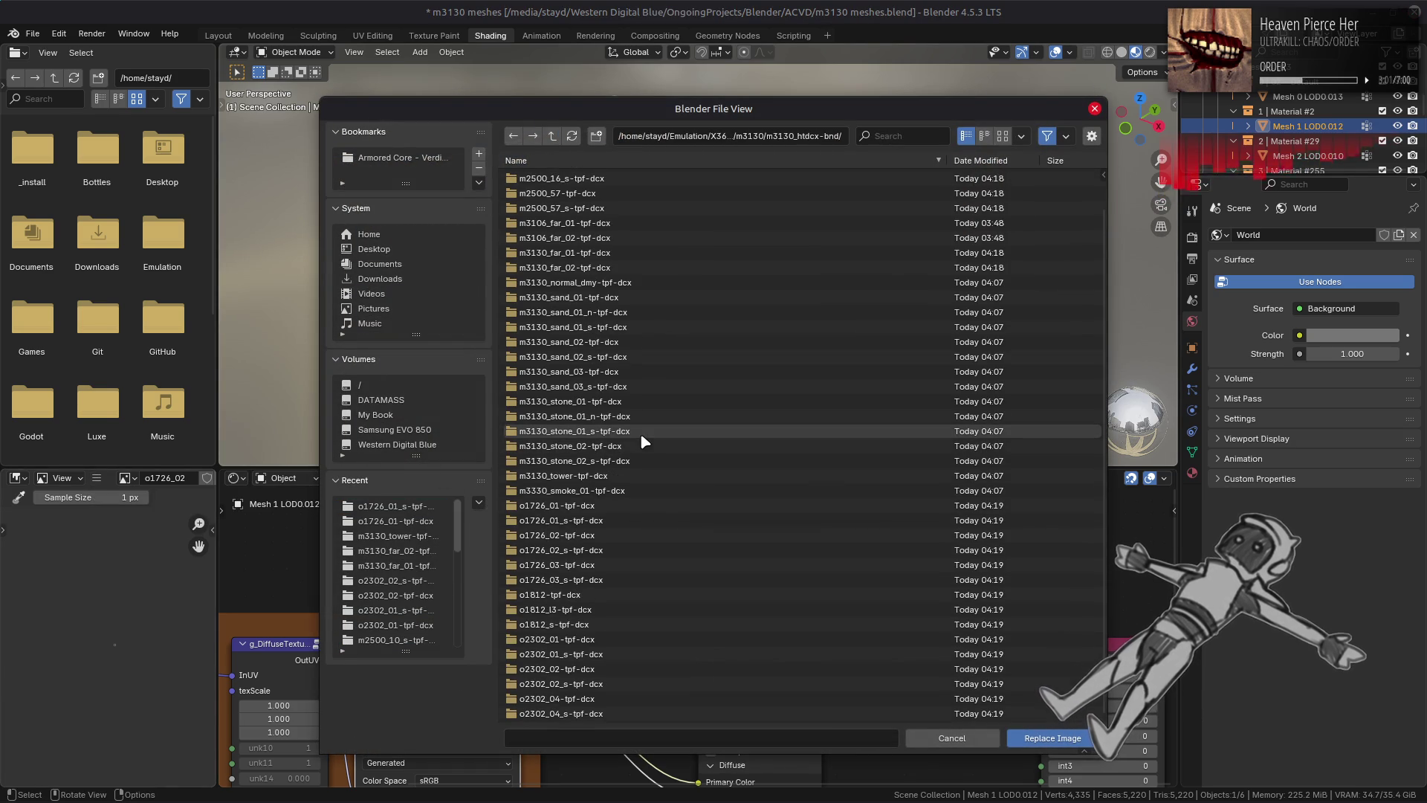
pyautogui.click(590, 536)
pyautogui.click(561, 180)
pyautogui.doubleClick(561, 180)
# Step: Replace Material #2's specular image with o1726_02_s.dds
pyautogui.moveTo(620, 668); pyautogui.dragTo(617, 495, button='middle')
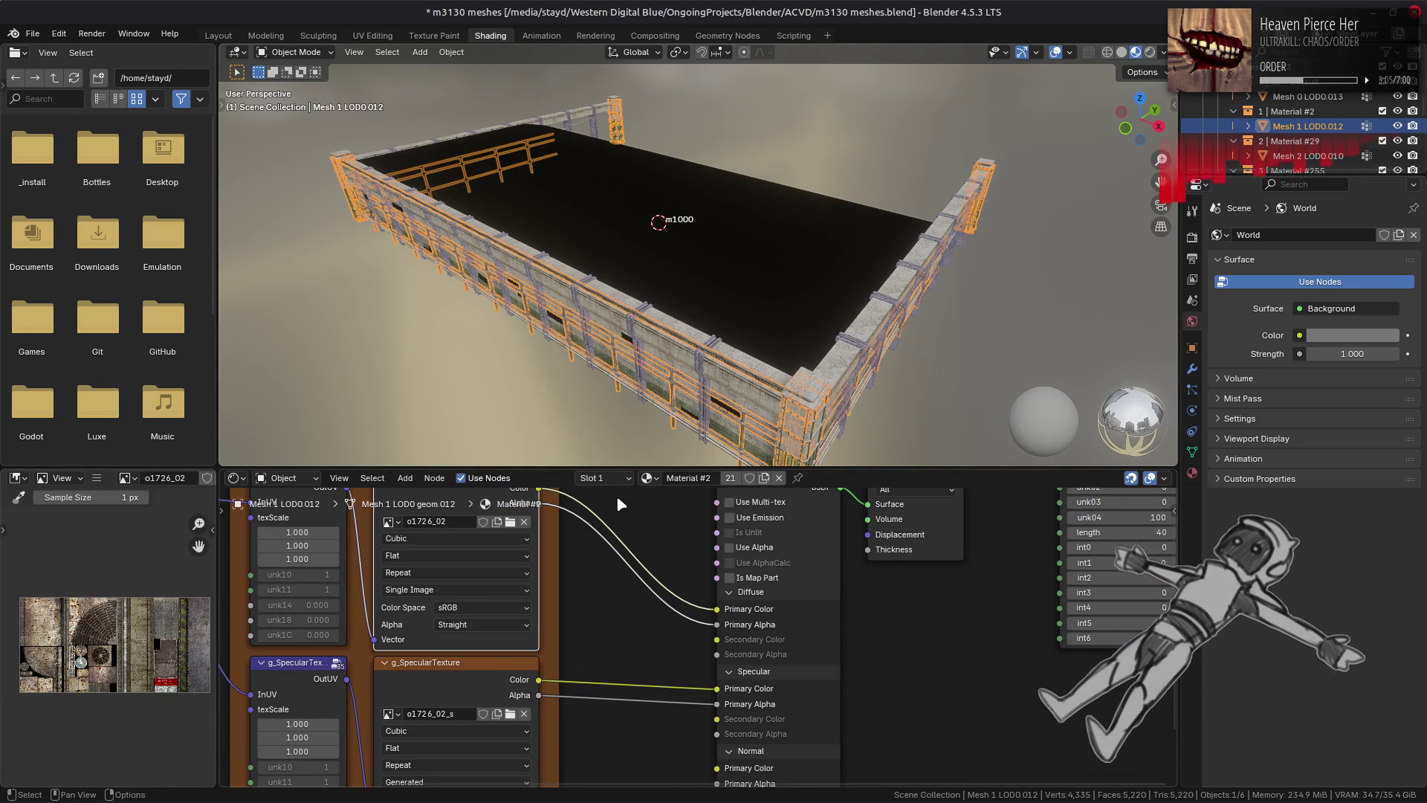
pyautogui.click(451, 679)
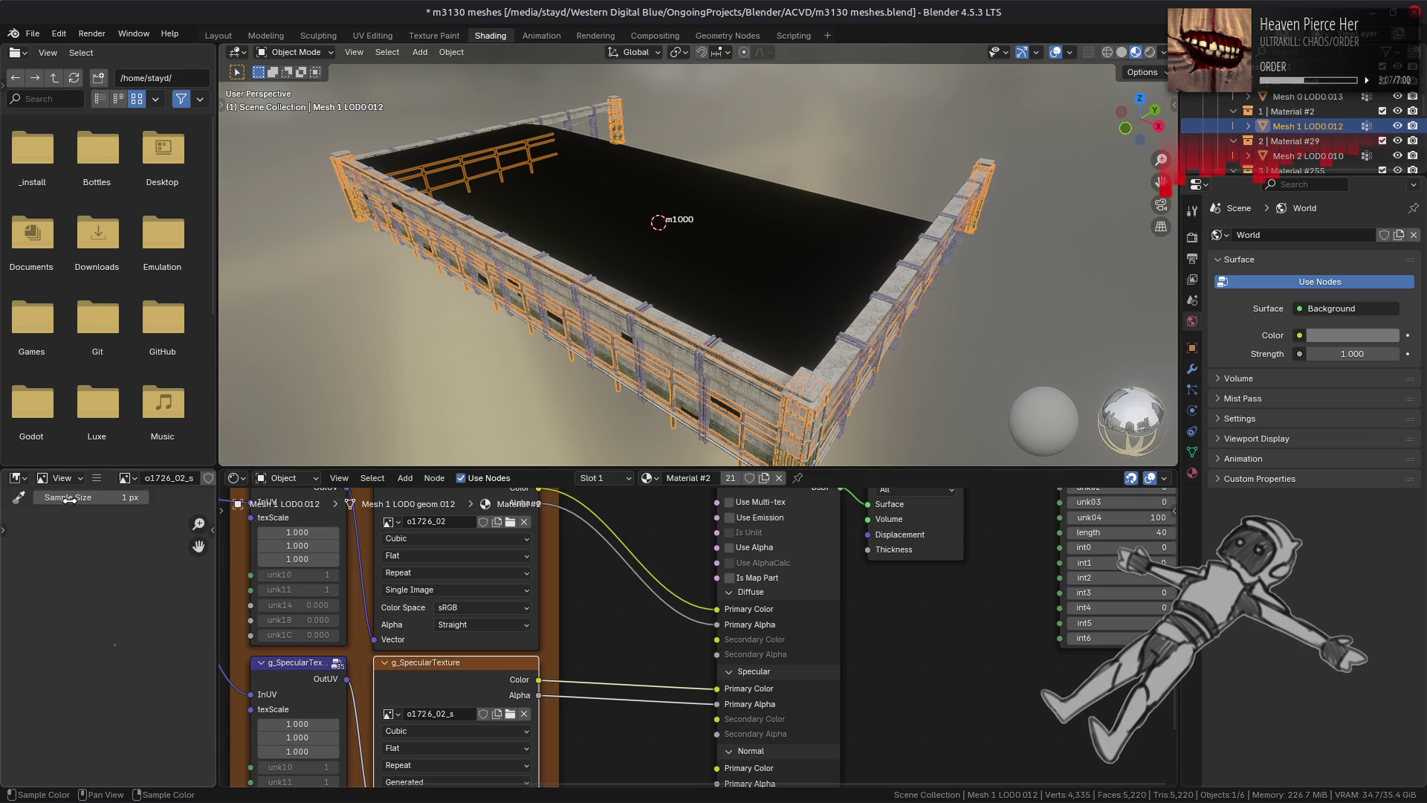
pyautogui.click(97, 477)
pyautogui.moveTo(164, 510)
pyautogui.click(267, 275)
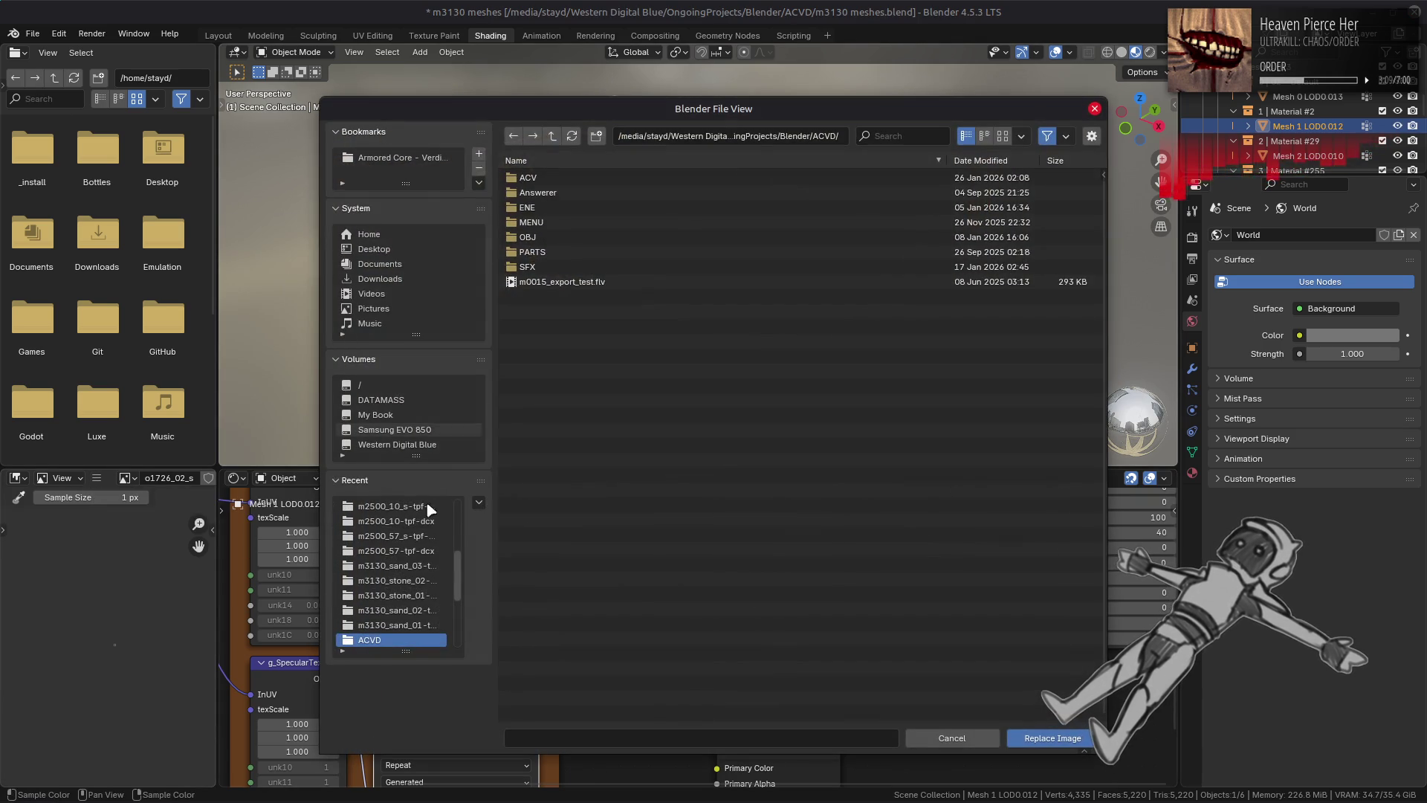
pyautogui.click(394, 506)
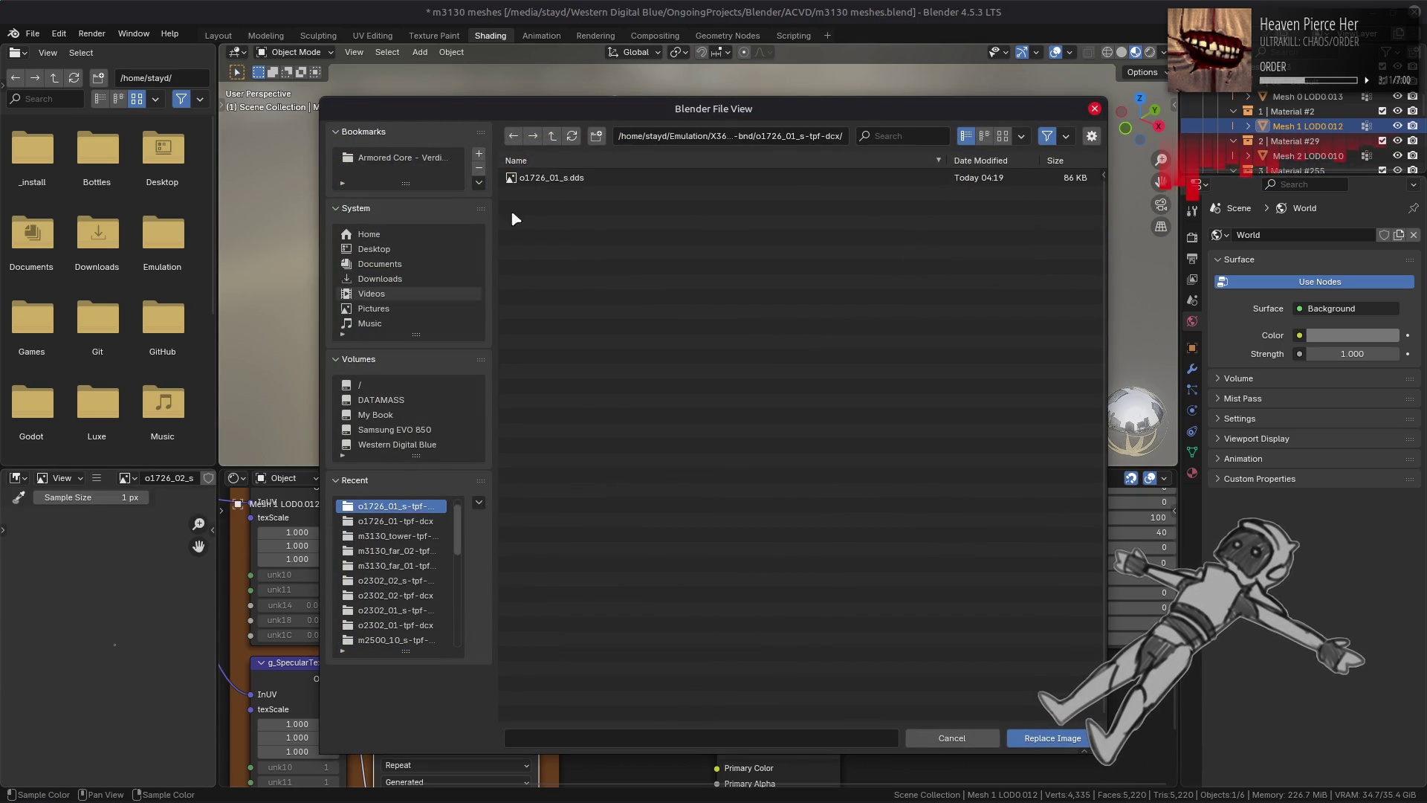
pyautogui.click(552, 136)
pyautogui.scroll(-3, 658, 265)
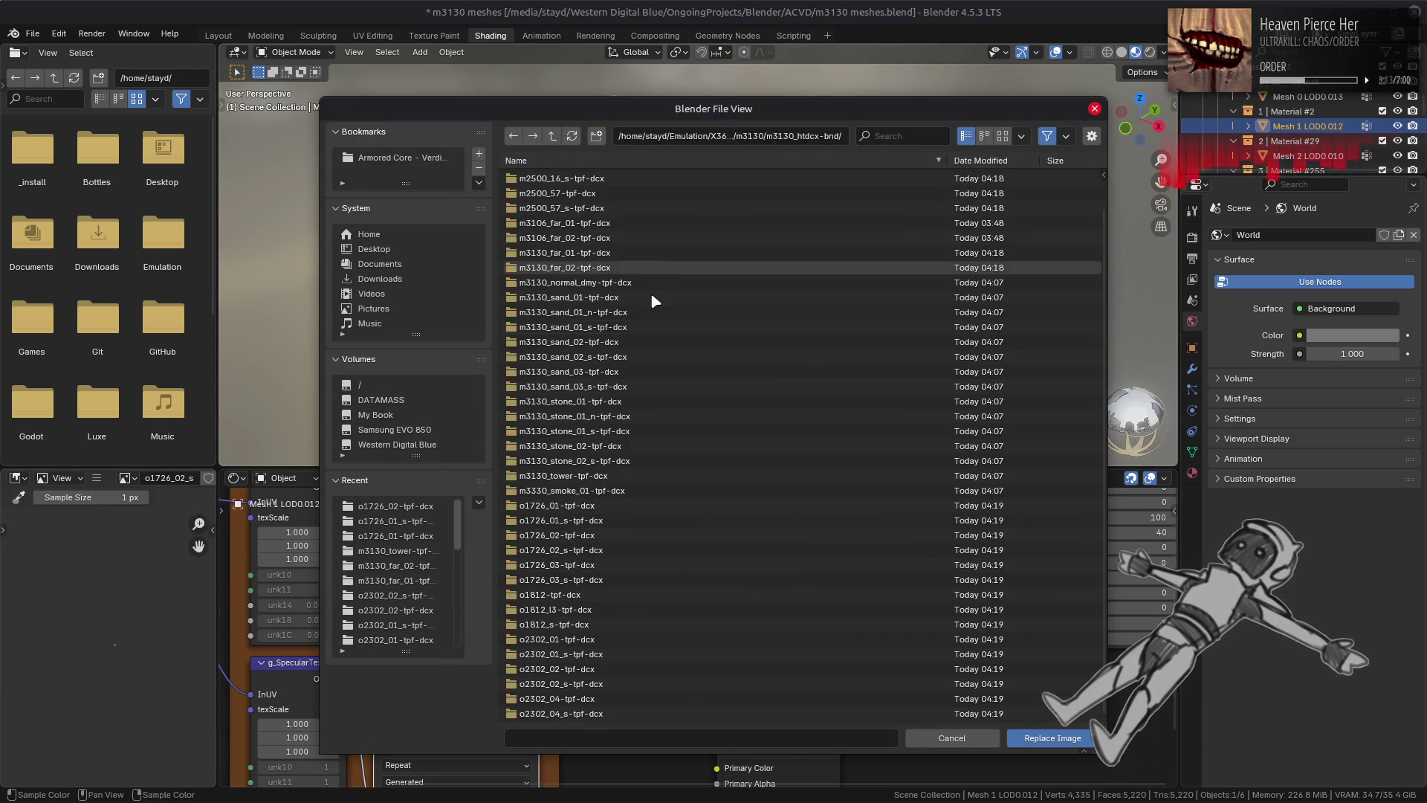
pyautogui.doubleClick(587, 550)
pyautogui.doubleClick(565, 178)
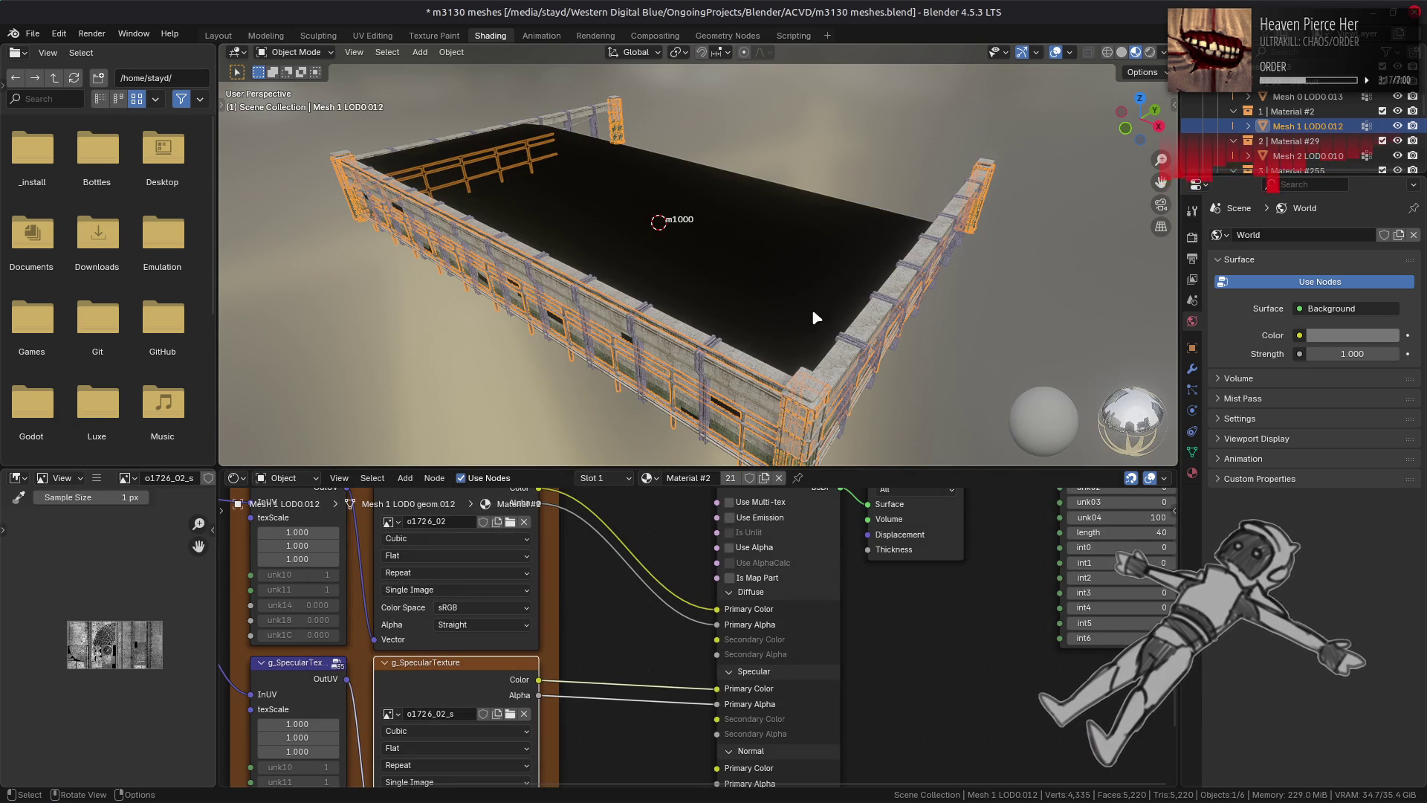
# Step: Select Mesh 2 LOD0.010 and preview Material #29's decal_damaged03 diffuse texture
pyautogui.click(1297, 155)
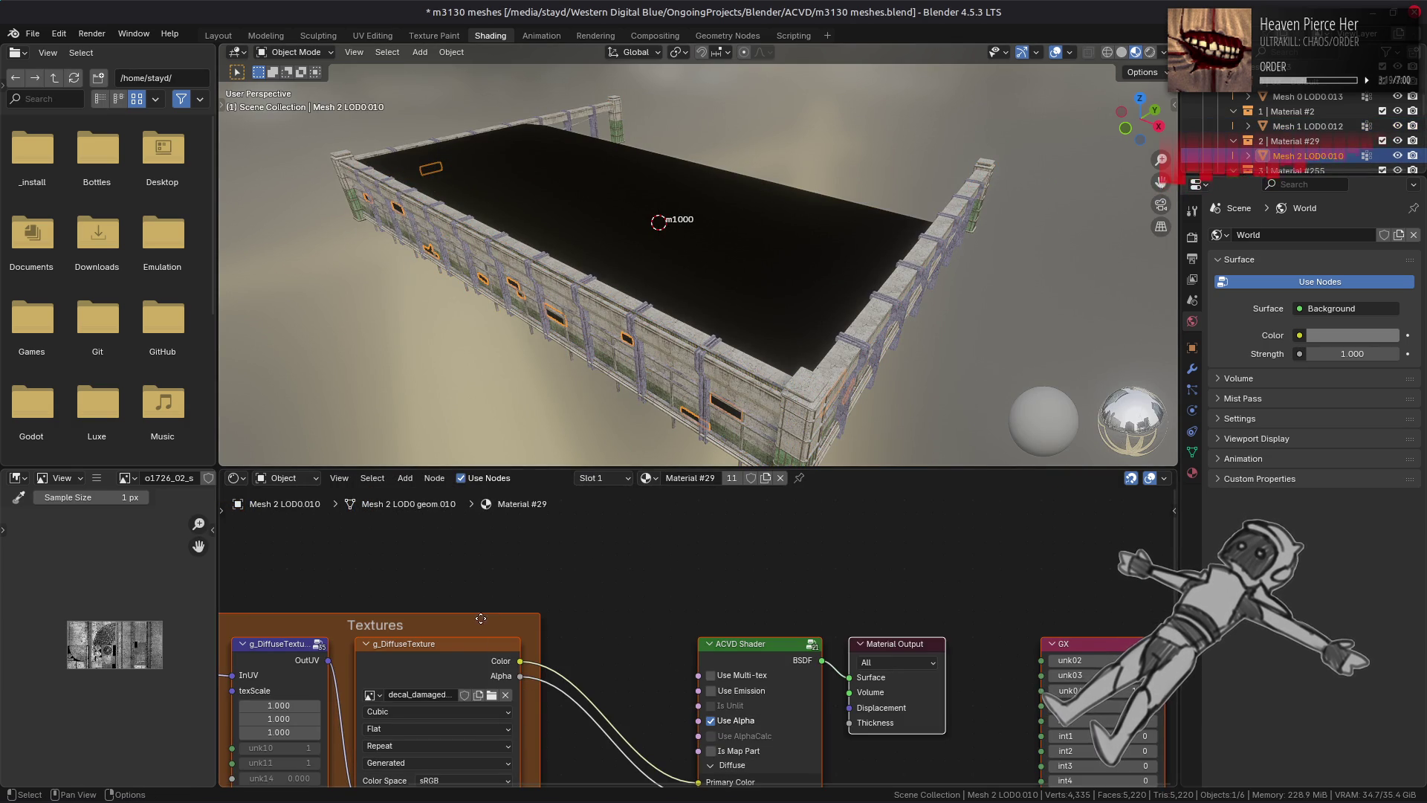
pyautogui.click(461, 659)
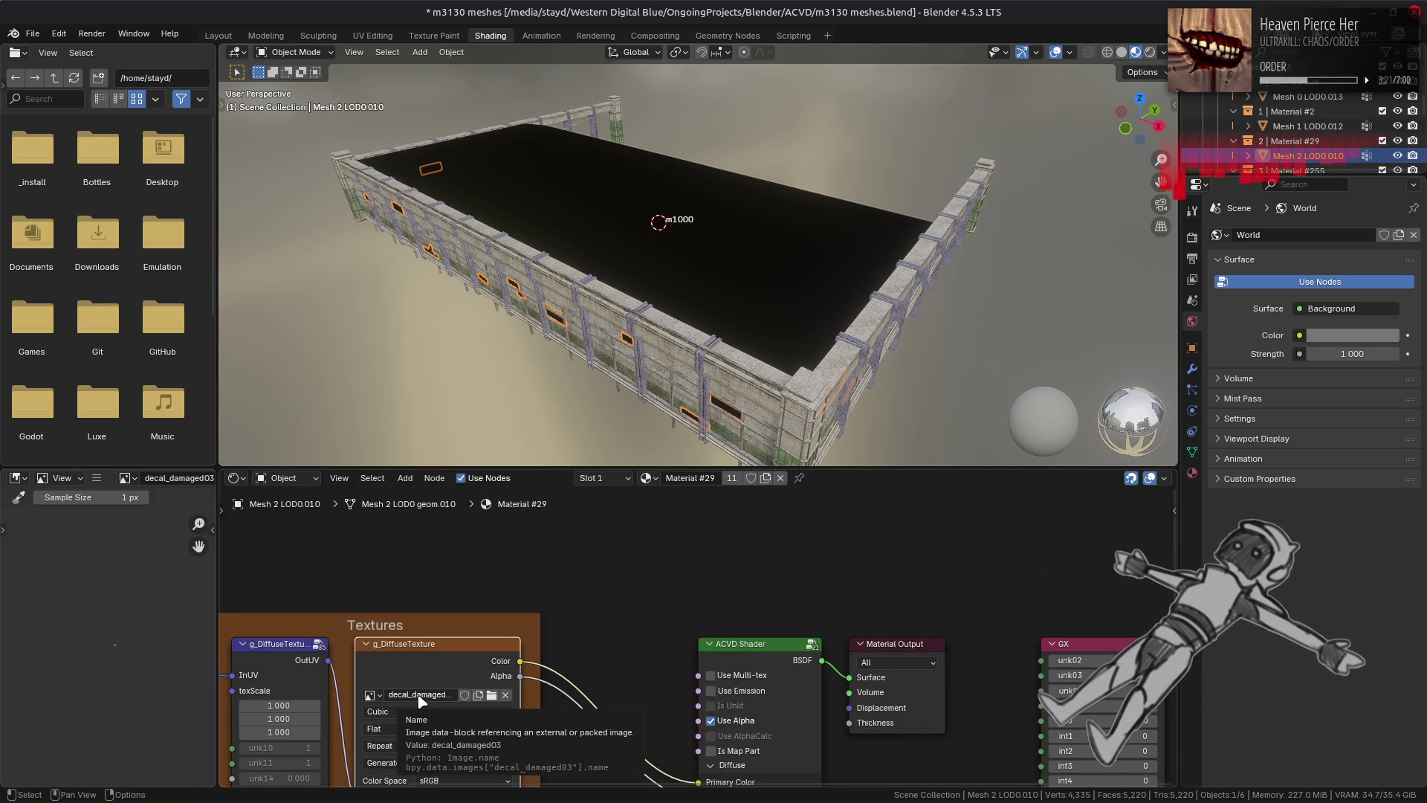
pyautogui.hotkey('alt', 'Tab')
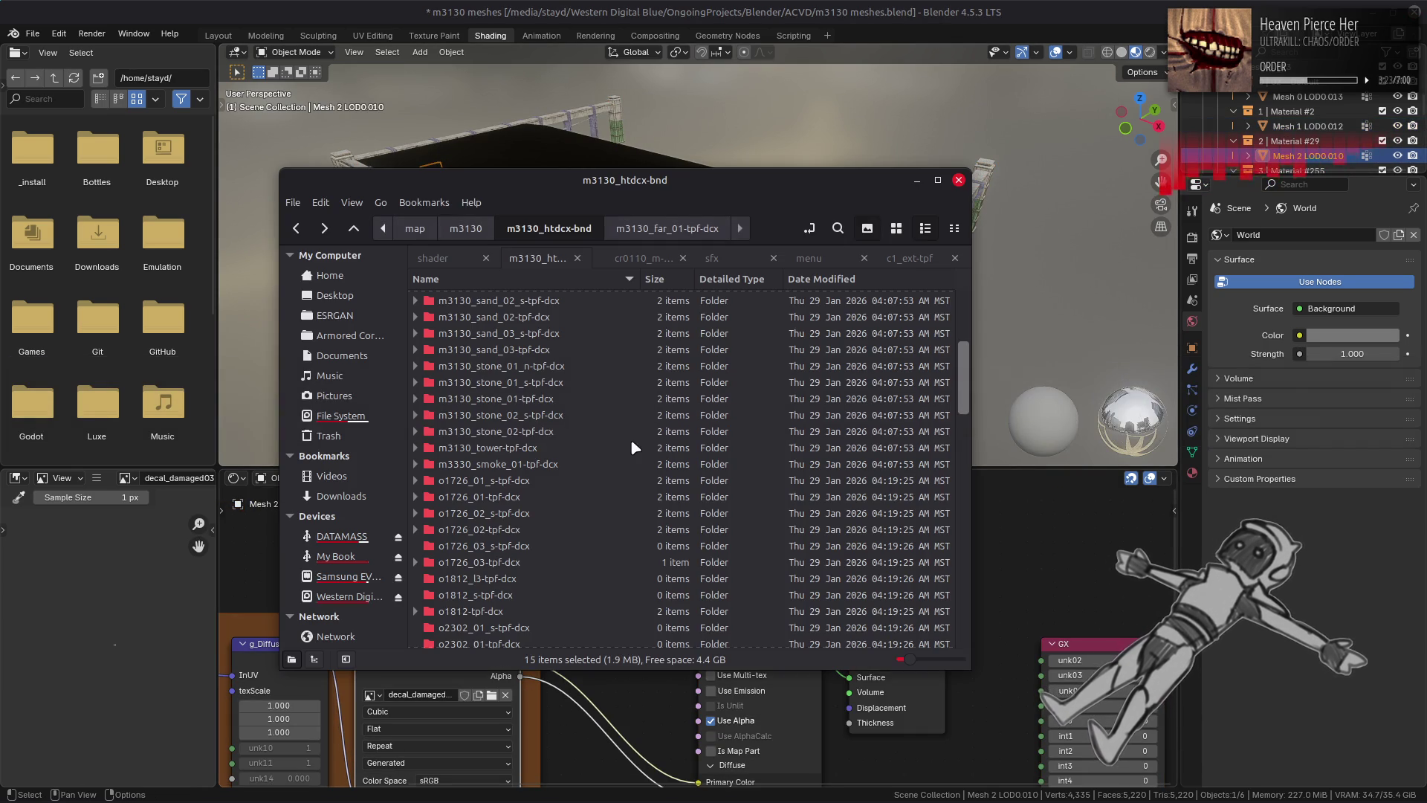
# Step: Unpack the decal_damaged03, decal_damaged03_s and decal_line01 .tpf.dcx archives with Yabber, then return to Blender
pyautogui.scroll(-5, 618, 439)
pyautogui.click(515, 413)
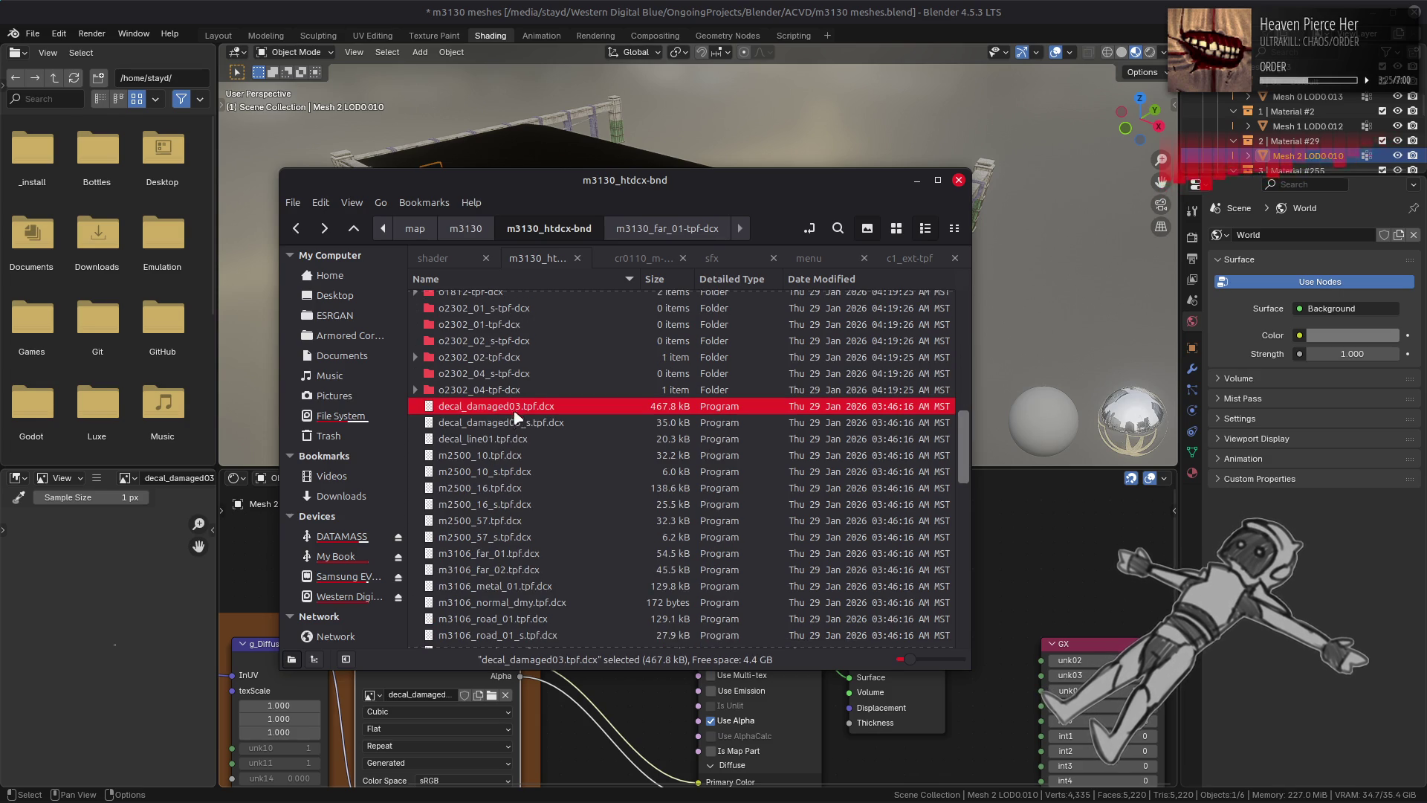
pyautogui.keyDown('shift'); pyautogui.click(511, 445); pyautogui.keyUp('shift')
pyautogui.rightClick(511, 443)
pyautogui.click(584, 448)
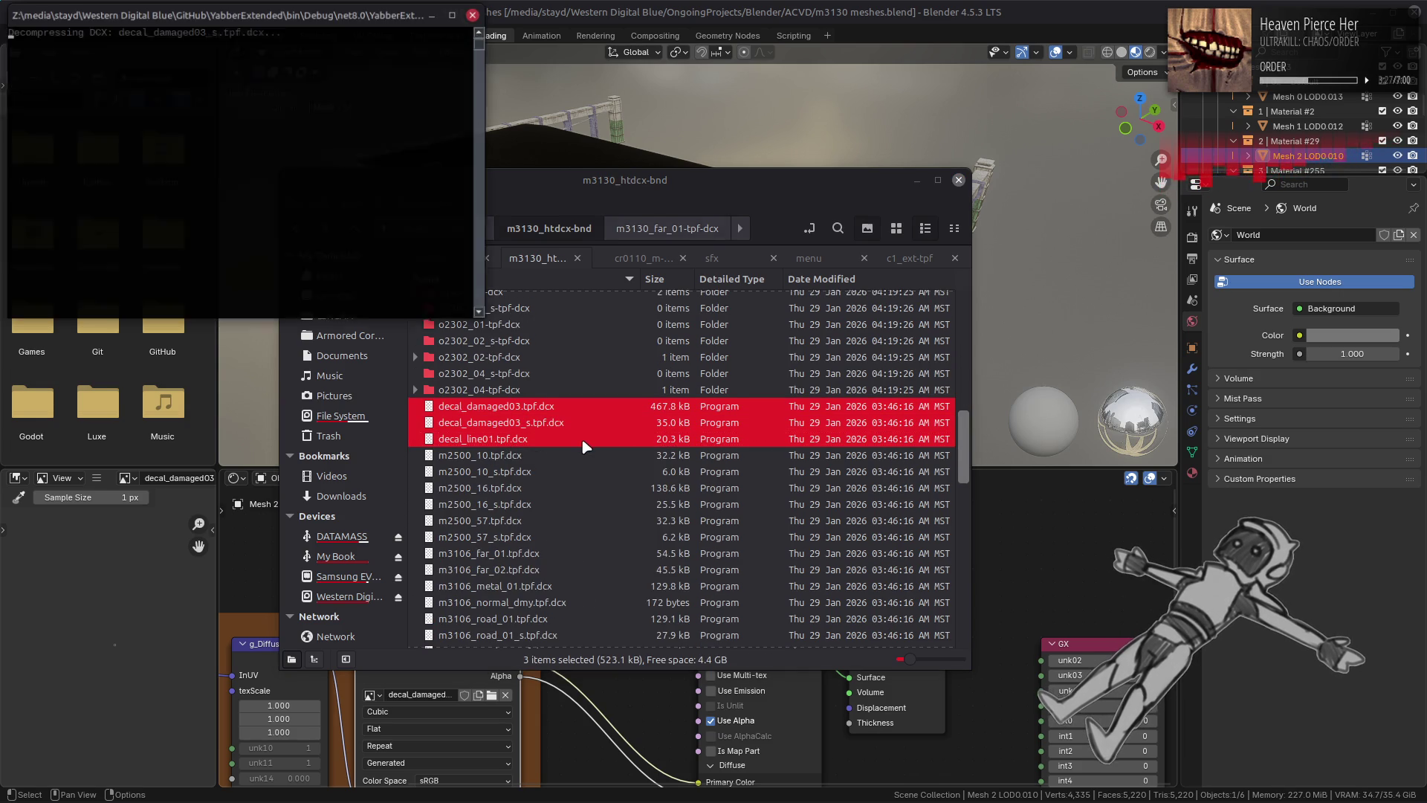
pyautogui.scroll(6, 574, 423)
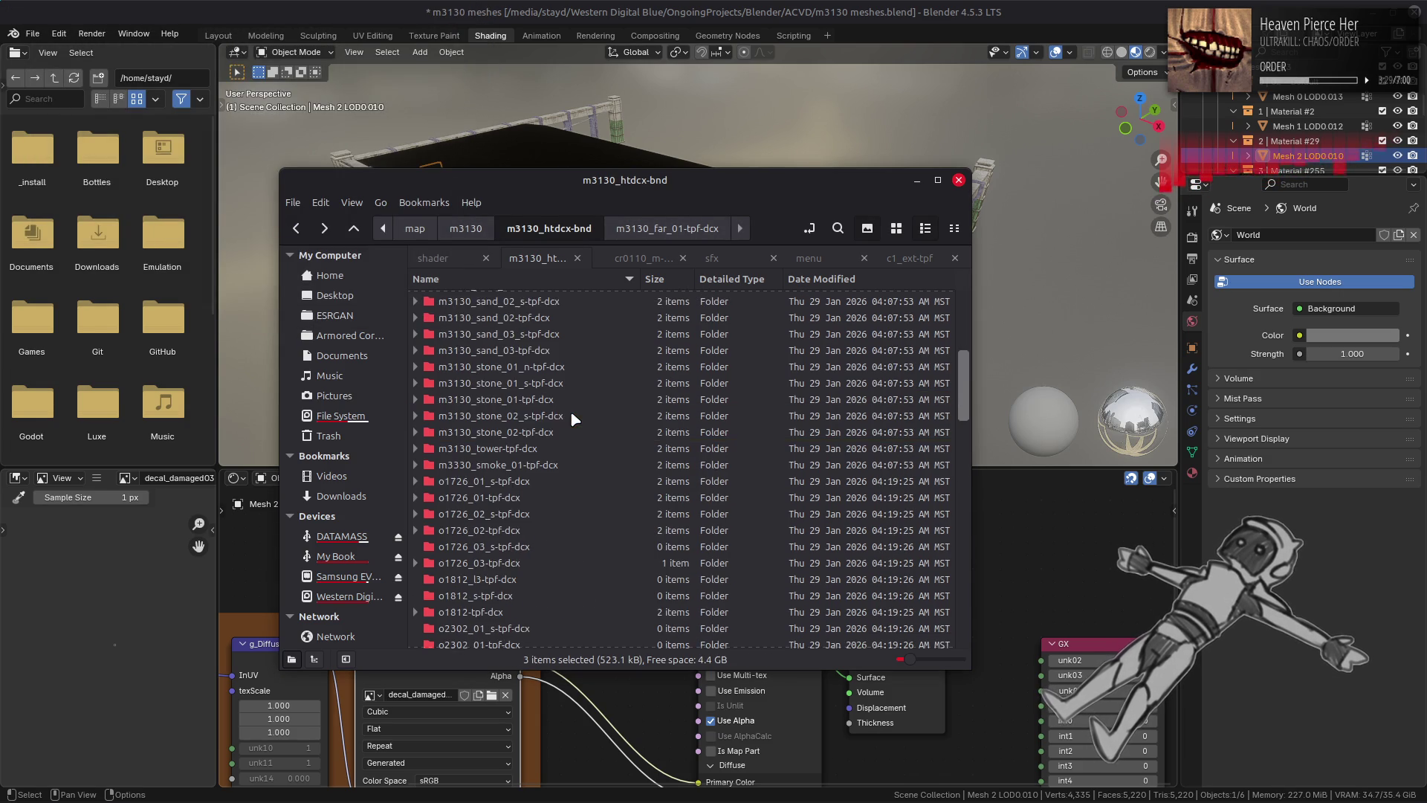
pyautogui.hotkey('alt', 'Tab')
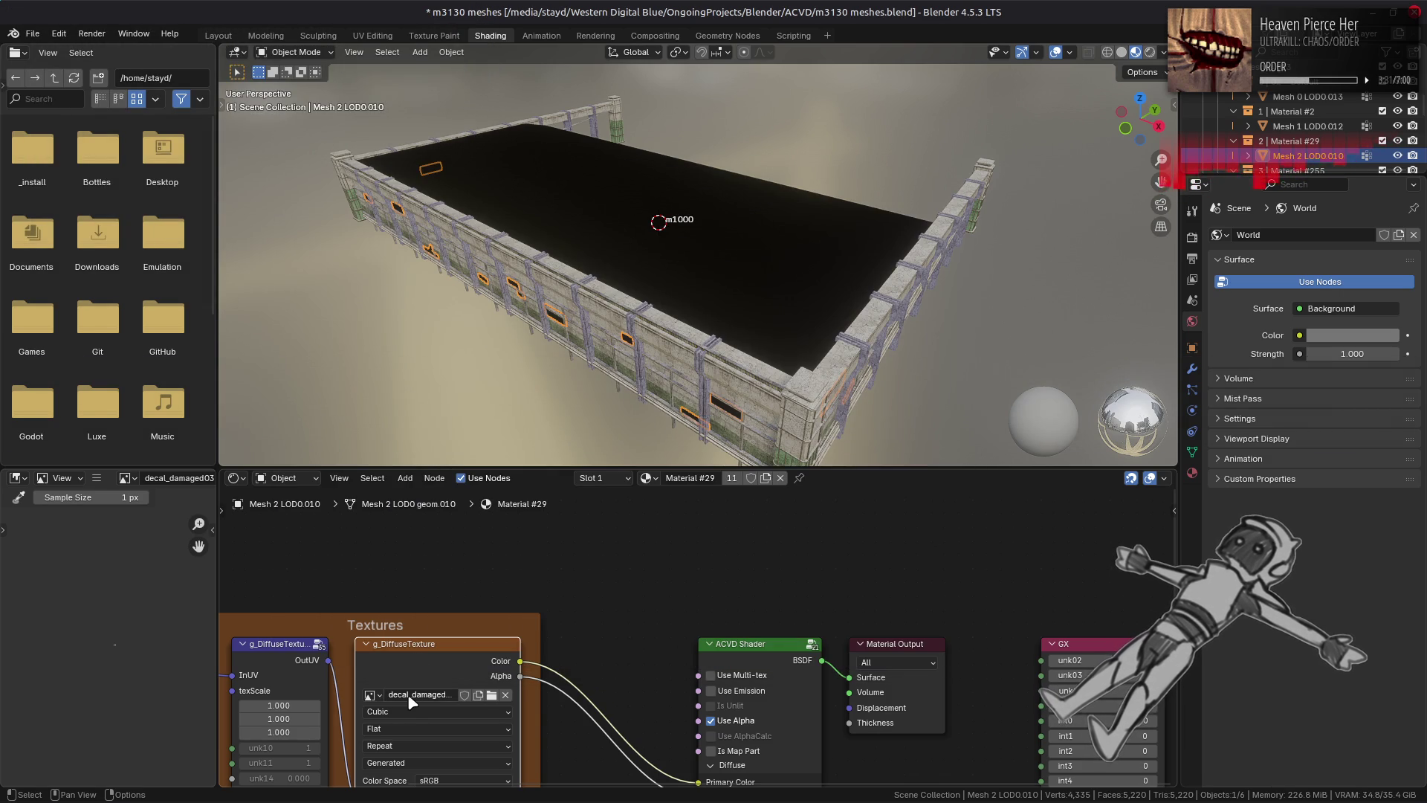
# Step: Replace Material #29's diffuse image with the unpacked decal_damaged03 .dds texture
pyautogui.click(97, 477)
pyautogui.moveTo(158, 506)
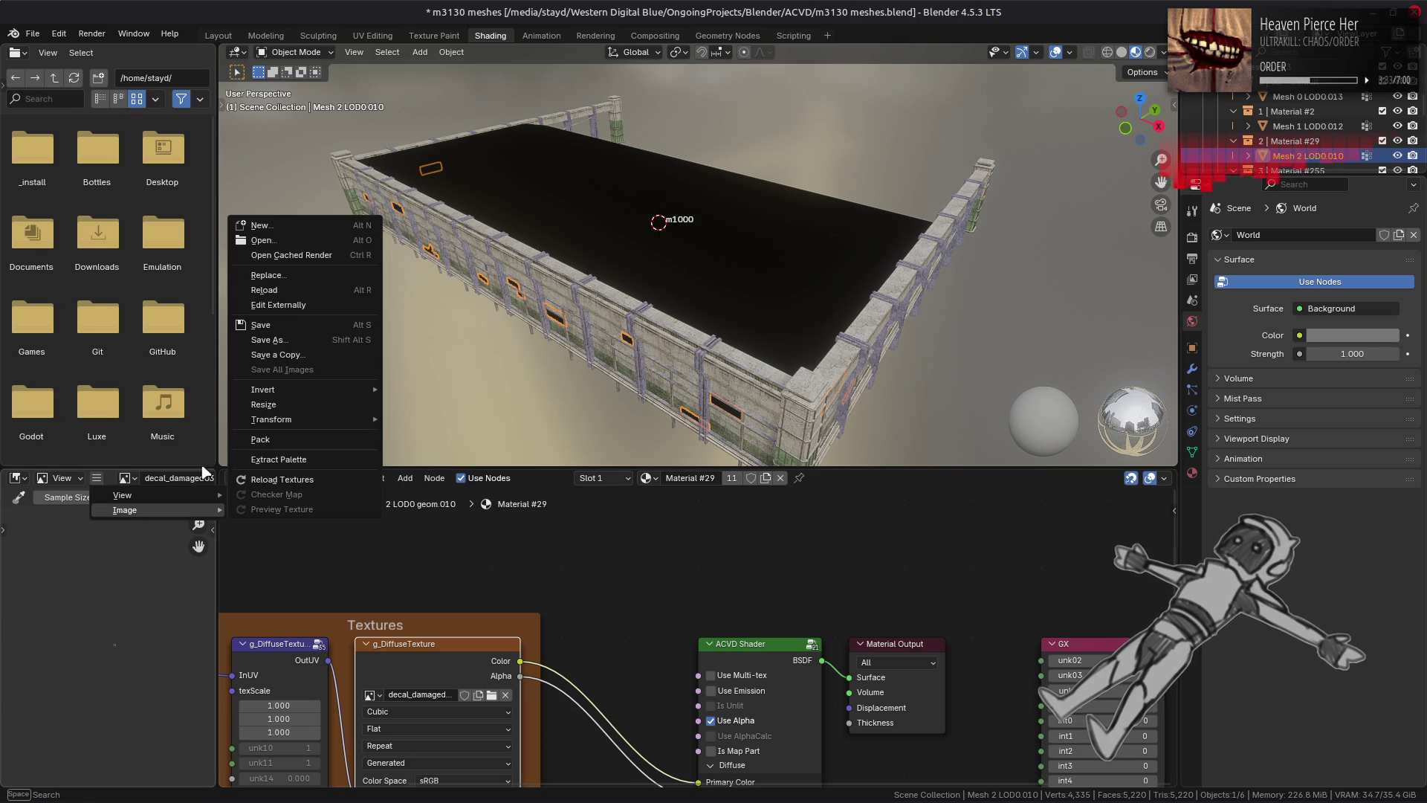
pyautogui.click(268, 274)
pyautogui.click(393, 505)
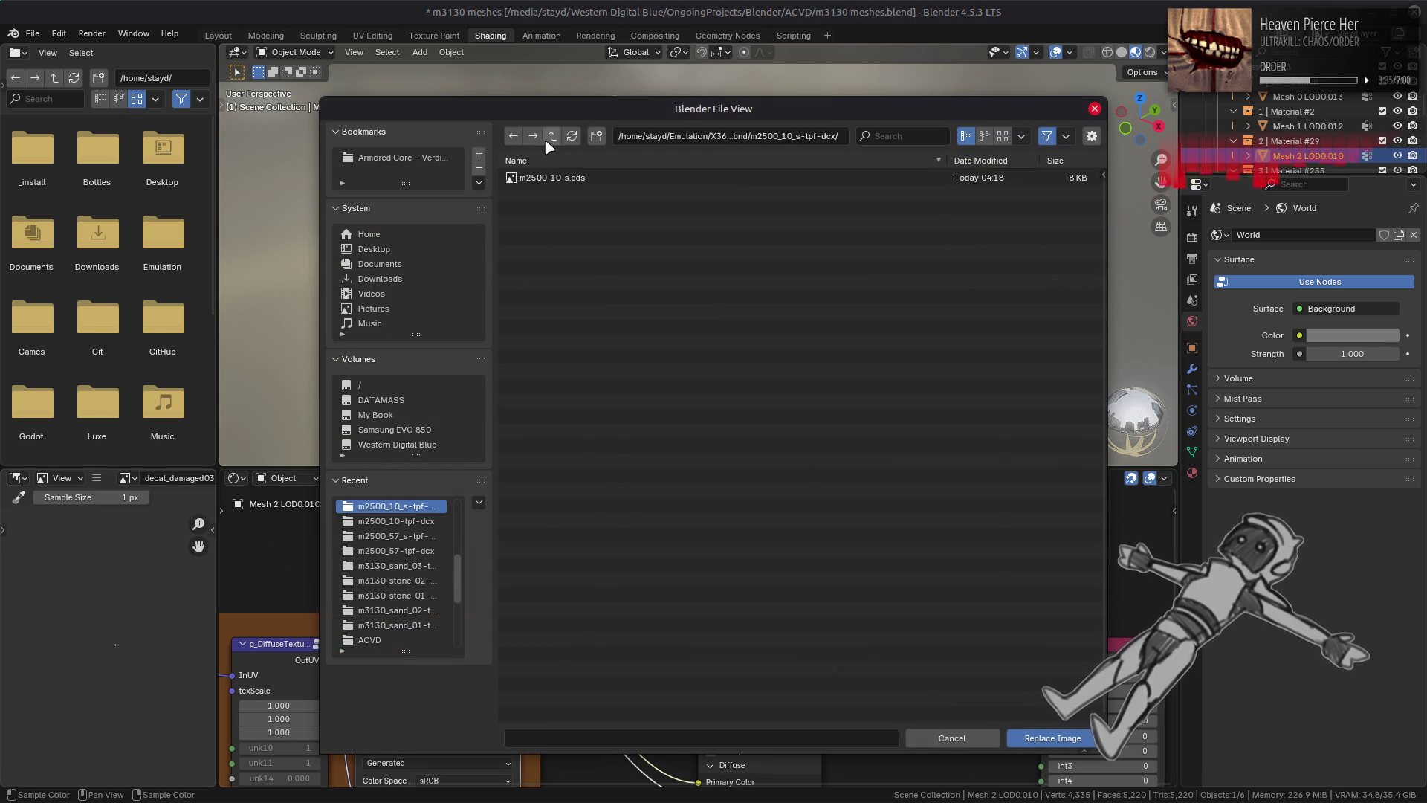
pyautogui.click(552, 136)
pyautogui.doubleClick(587, 192)
pyautogui.doubleClick(595, 179)
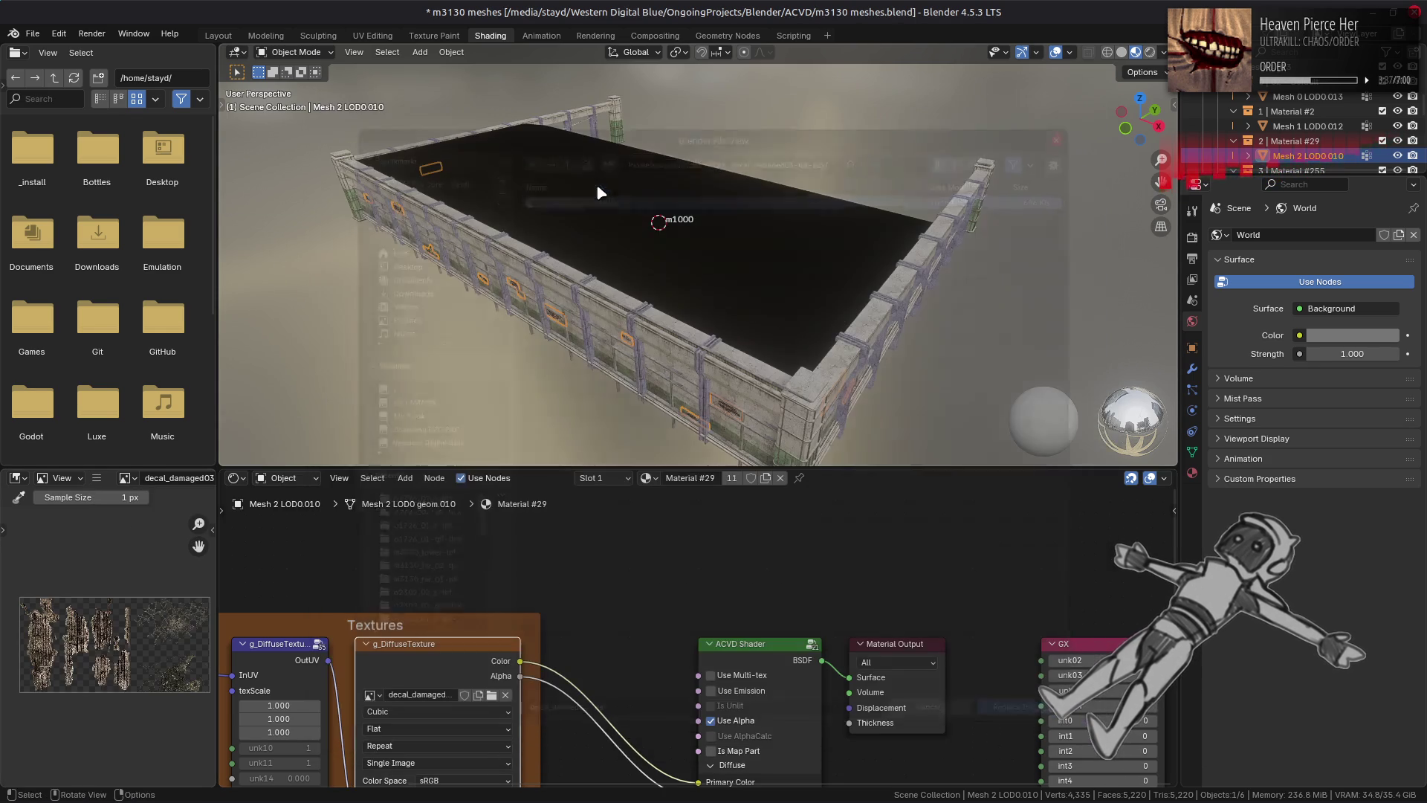
# Step: Replace the specular texture node's image with the unpacked specular decal .dds file
pyautogui.moveTo(479, 784); pyautogui.dragTo(518, 651, button='middle')
pyautogui.click(99, 478)
pyautogui.moveTo(130, 510)
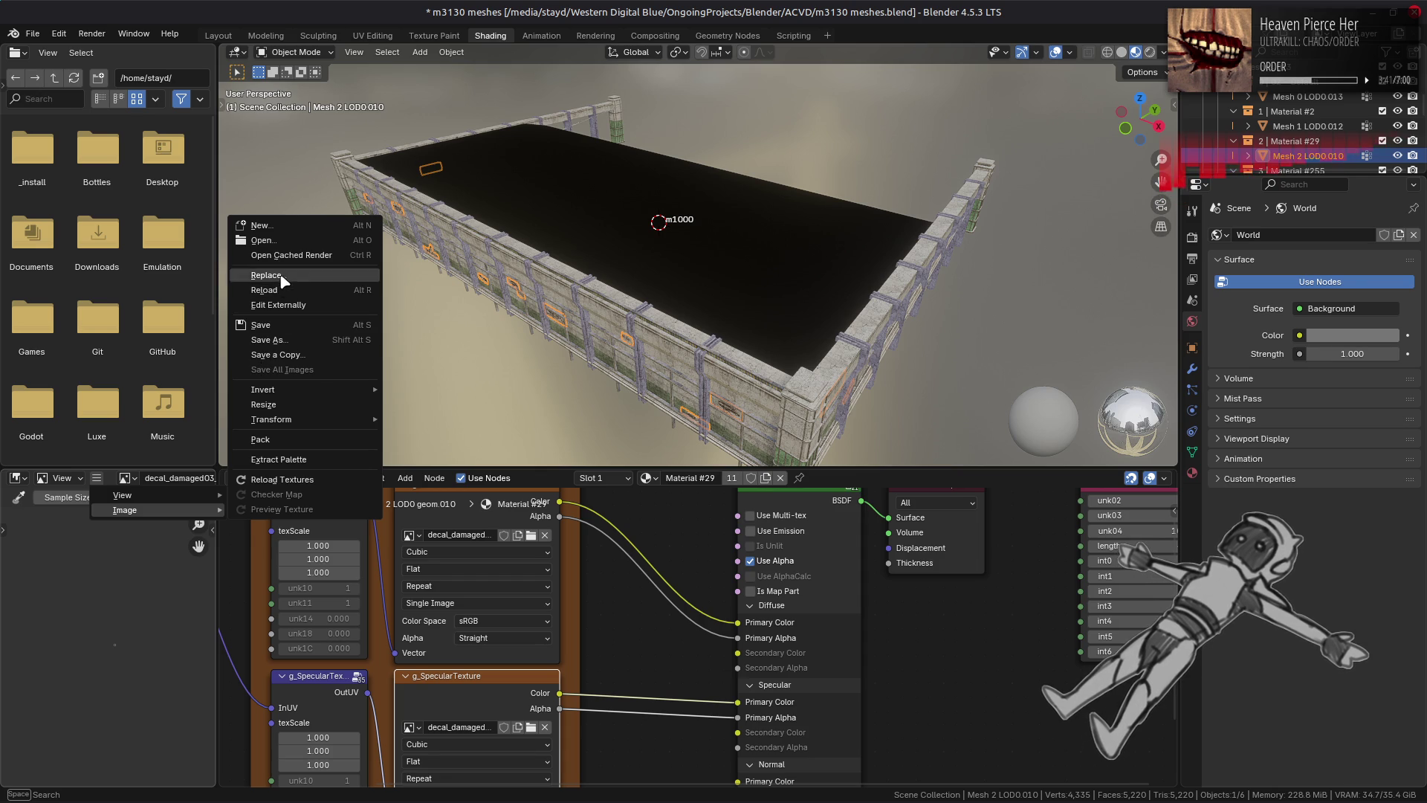
pyautogui.click(268, 274)
pyautogui.click(394, 506)
pyautogui.click(551, 136)
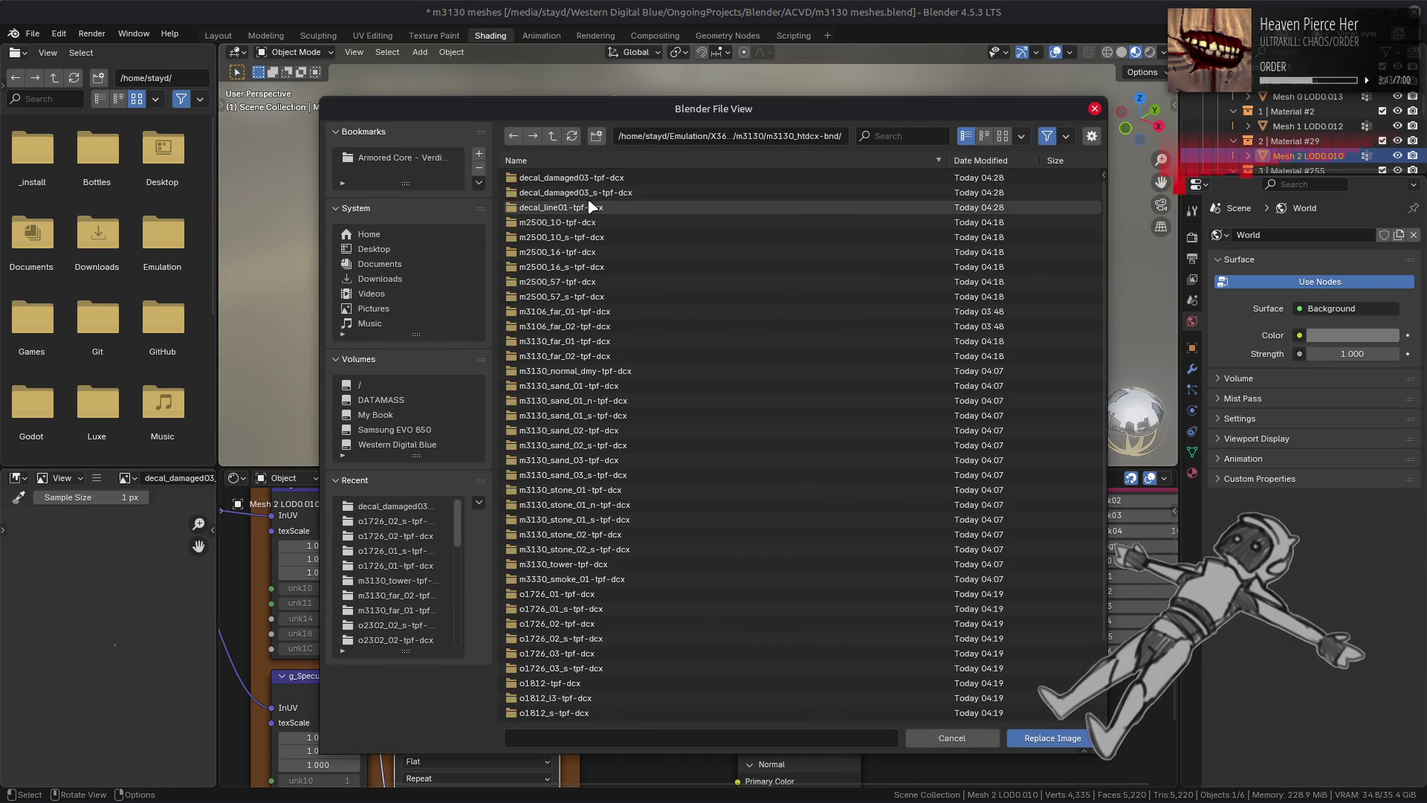
pyautogui.click(582, 193)
pyautogui.doubleClick(582, 179)
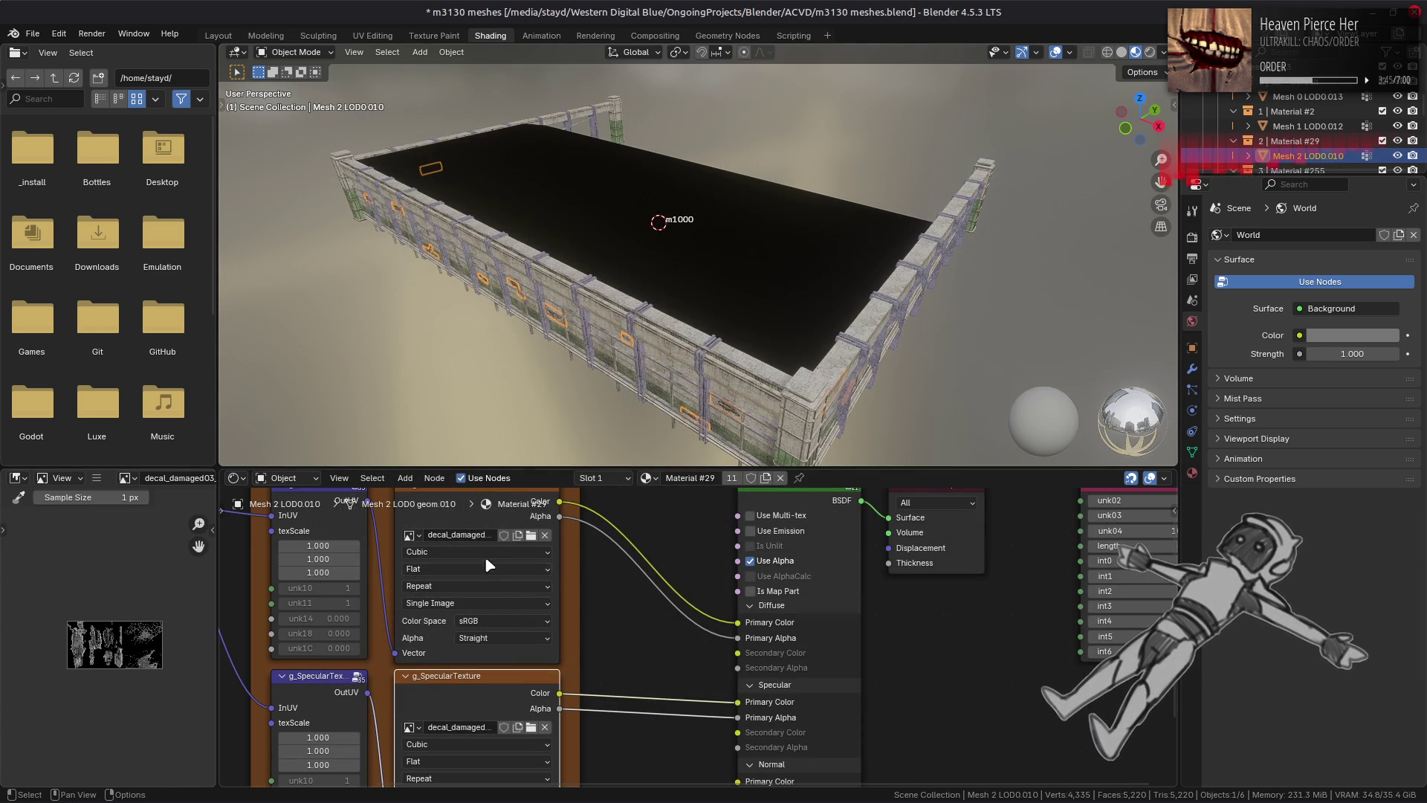
pyautogui.click(473, 523)
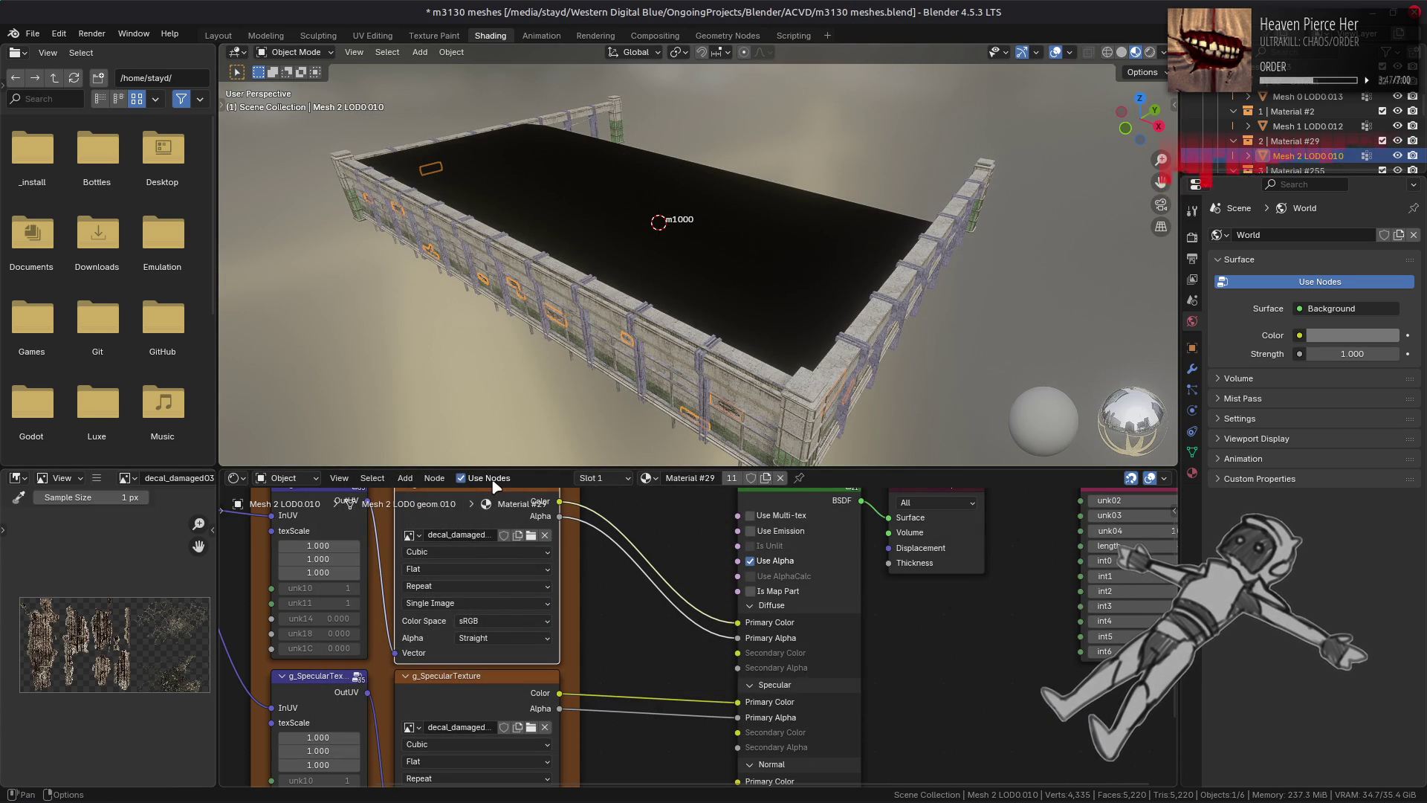
pyautogui.scroll(-2, 1279, 132)
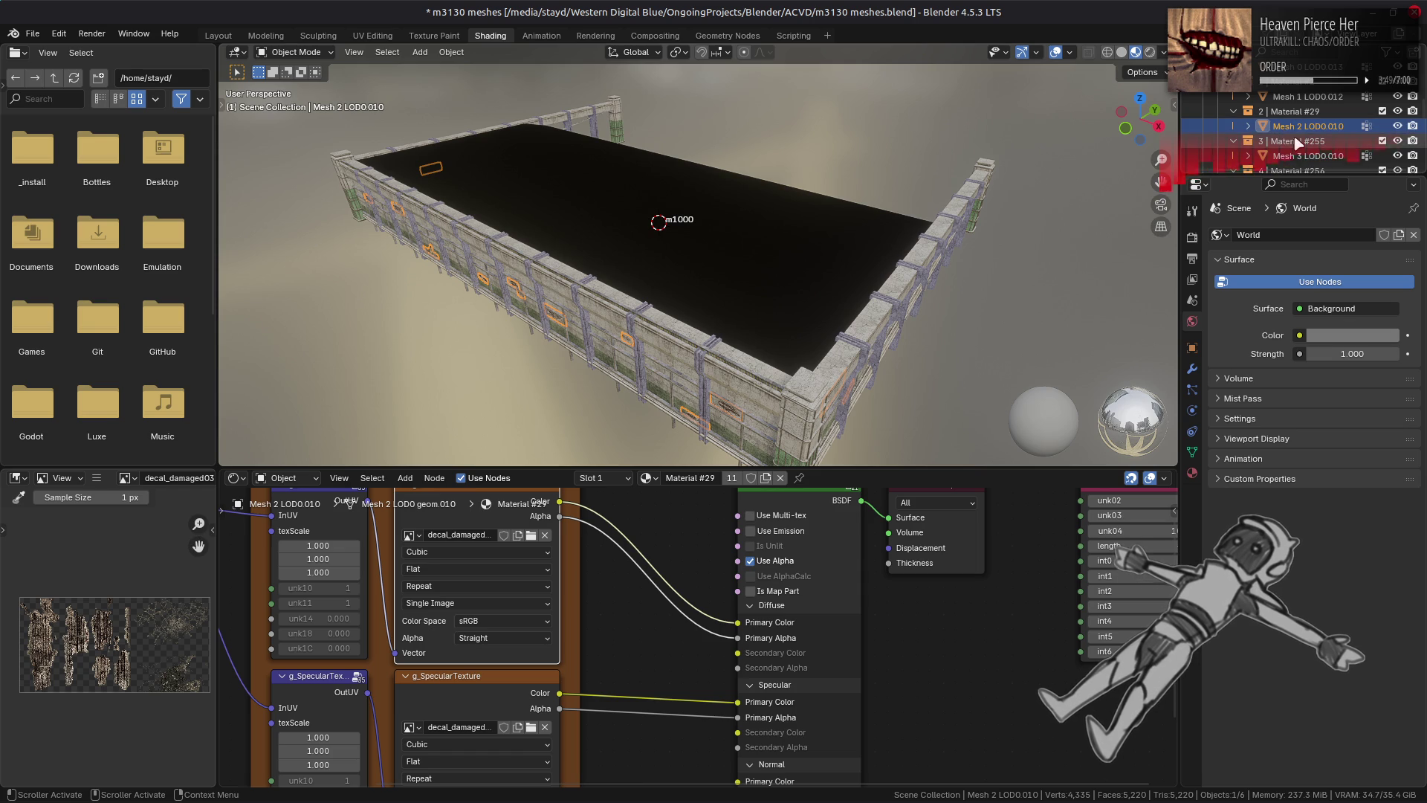
# Step: Check Mesh 3 LOD0.010's m3106_road_01 texture, then extract archives m3106_metal_01 through m3106_stone_04
pyautogui.click(1305, 157)
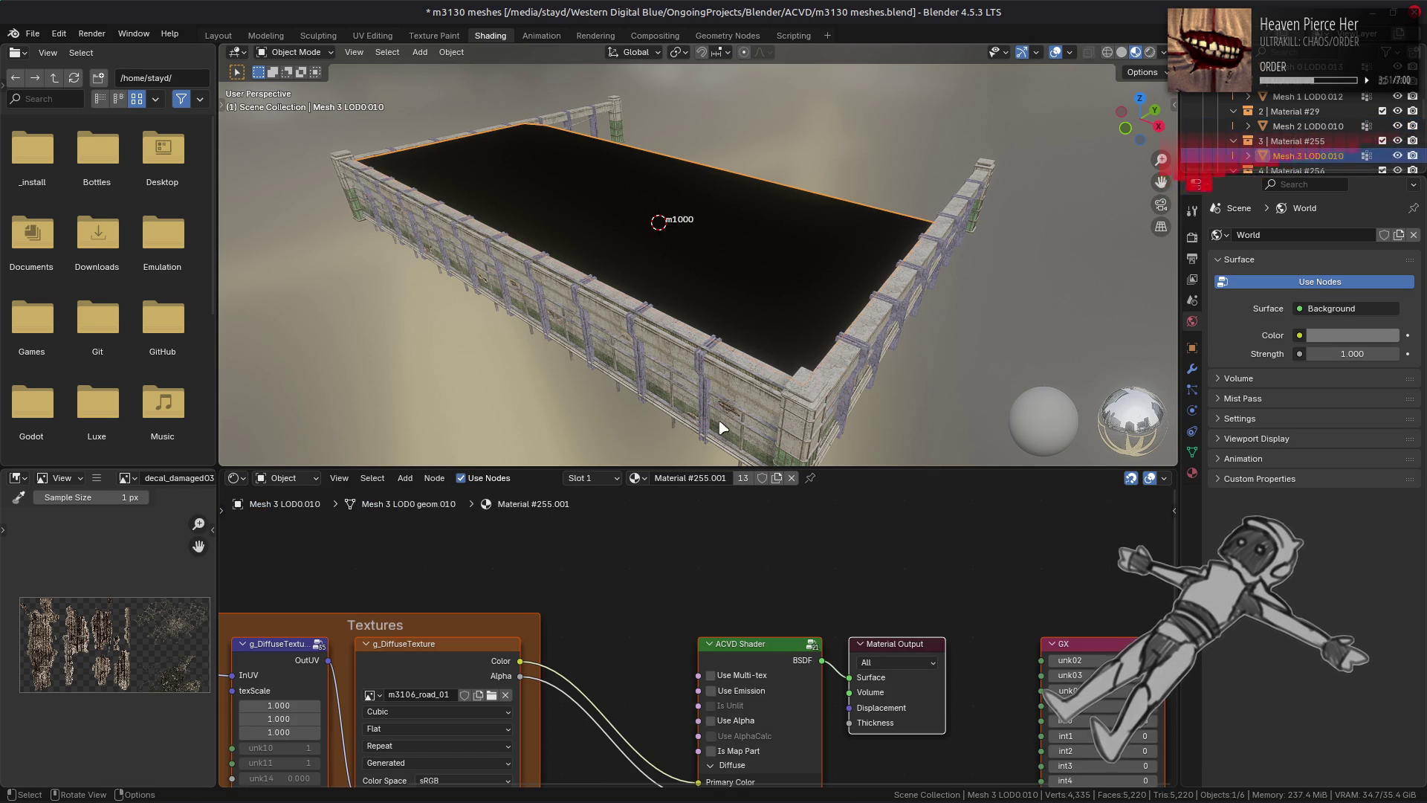
pyautogui.click(413, 656)
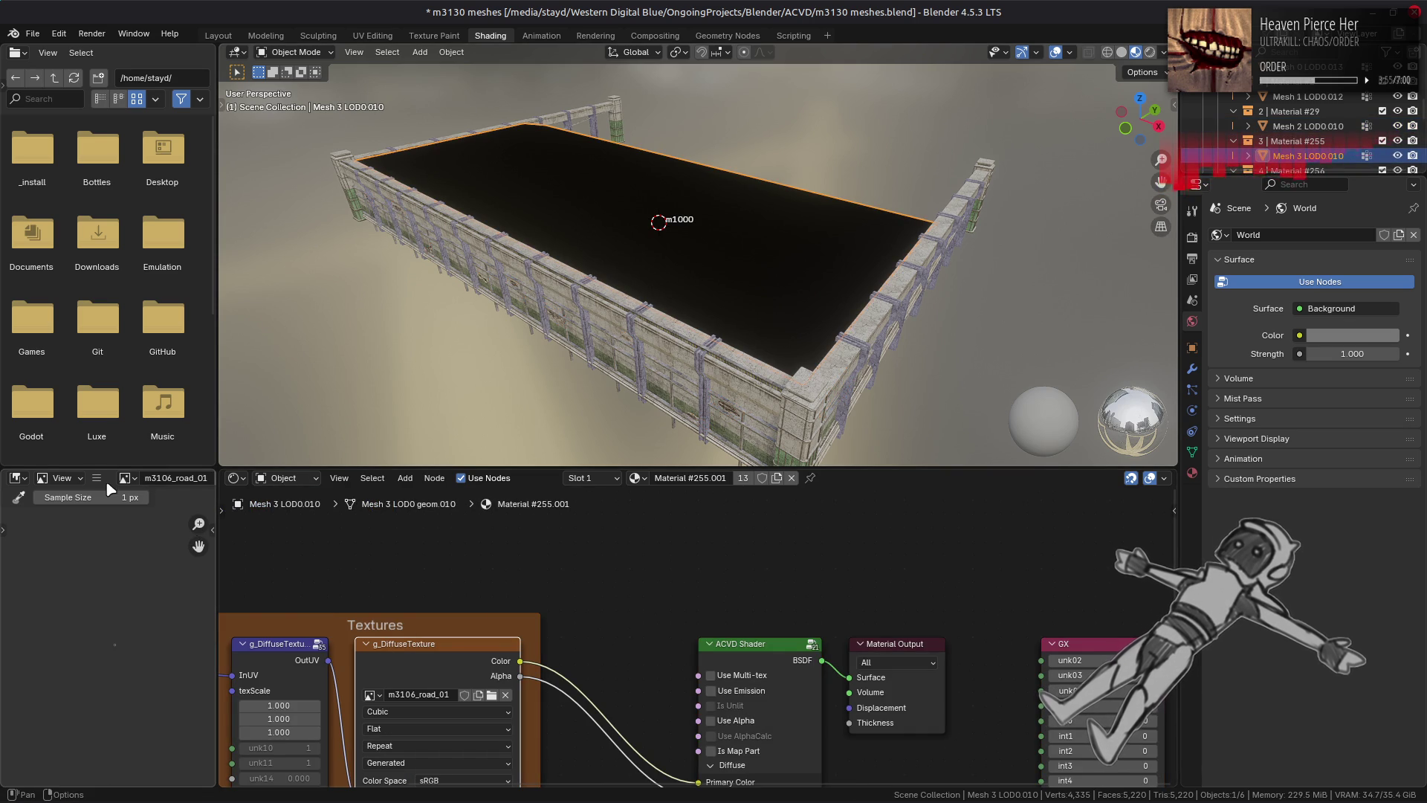
pyautogui.hotkey('alt', 'Tab')
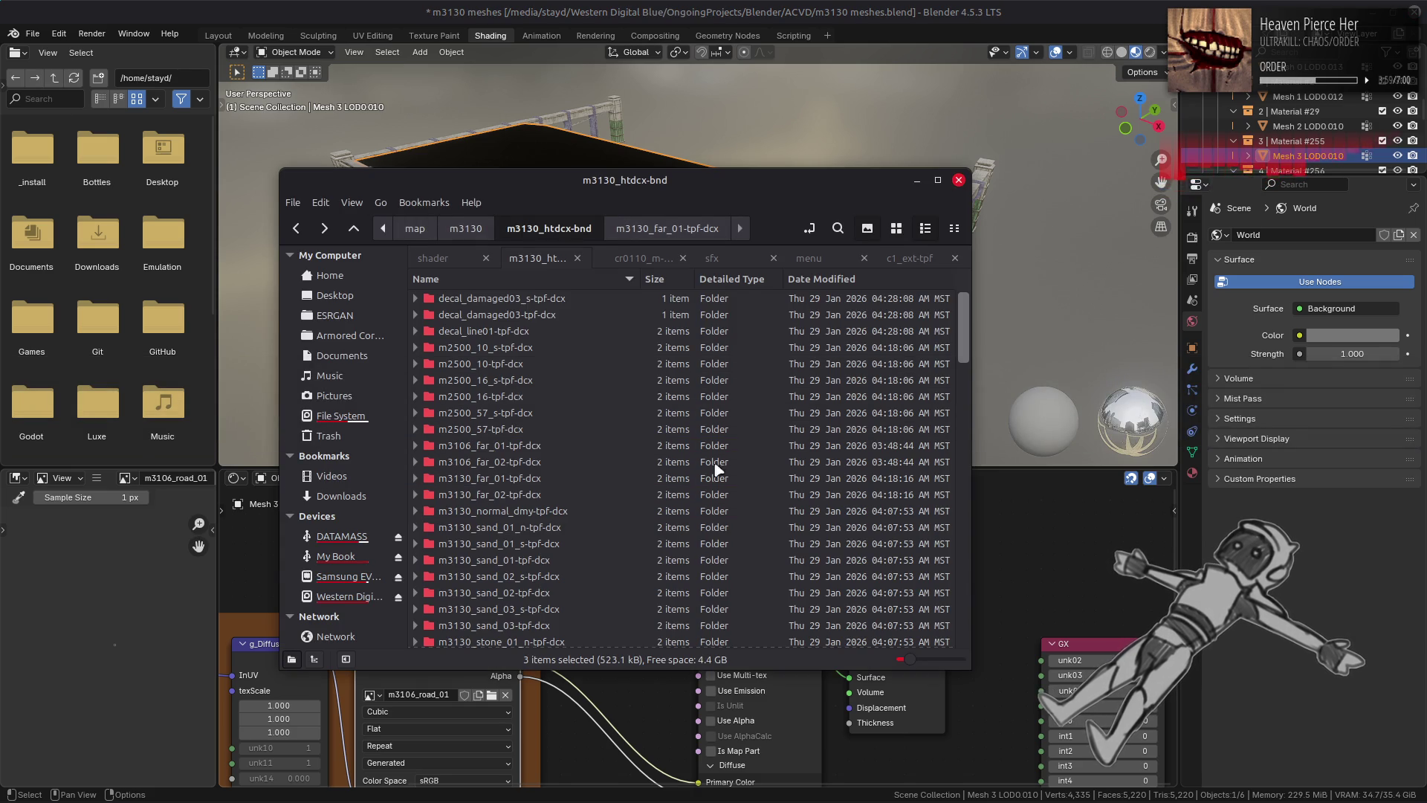
pyautogui.scroll(-15, 629, 456)
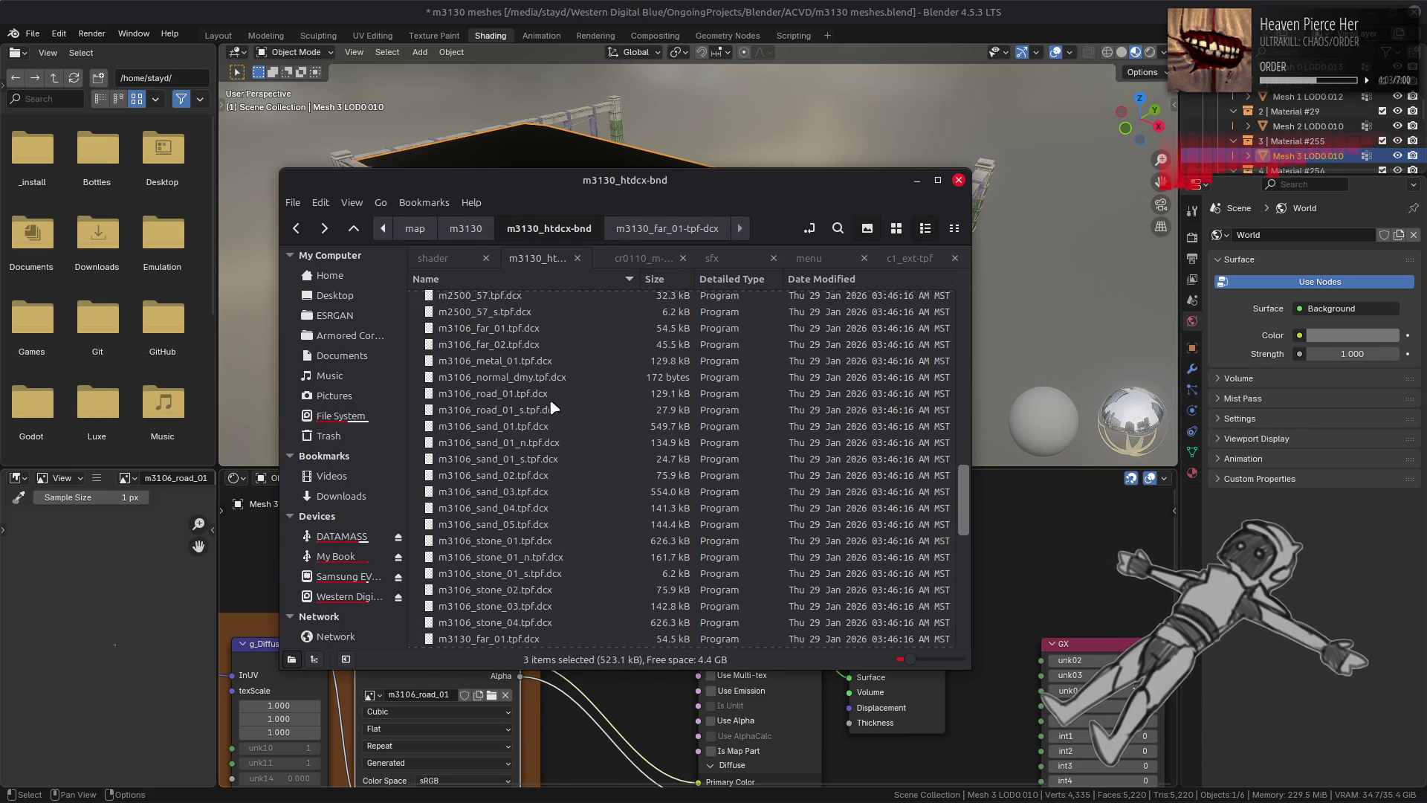
pyautogui.click(530, 364)
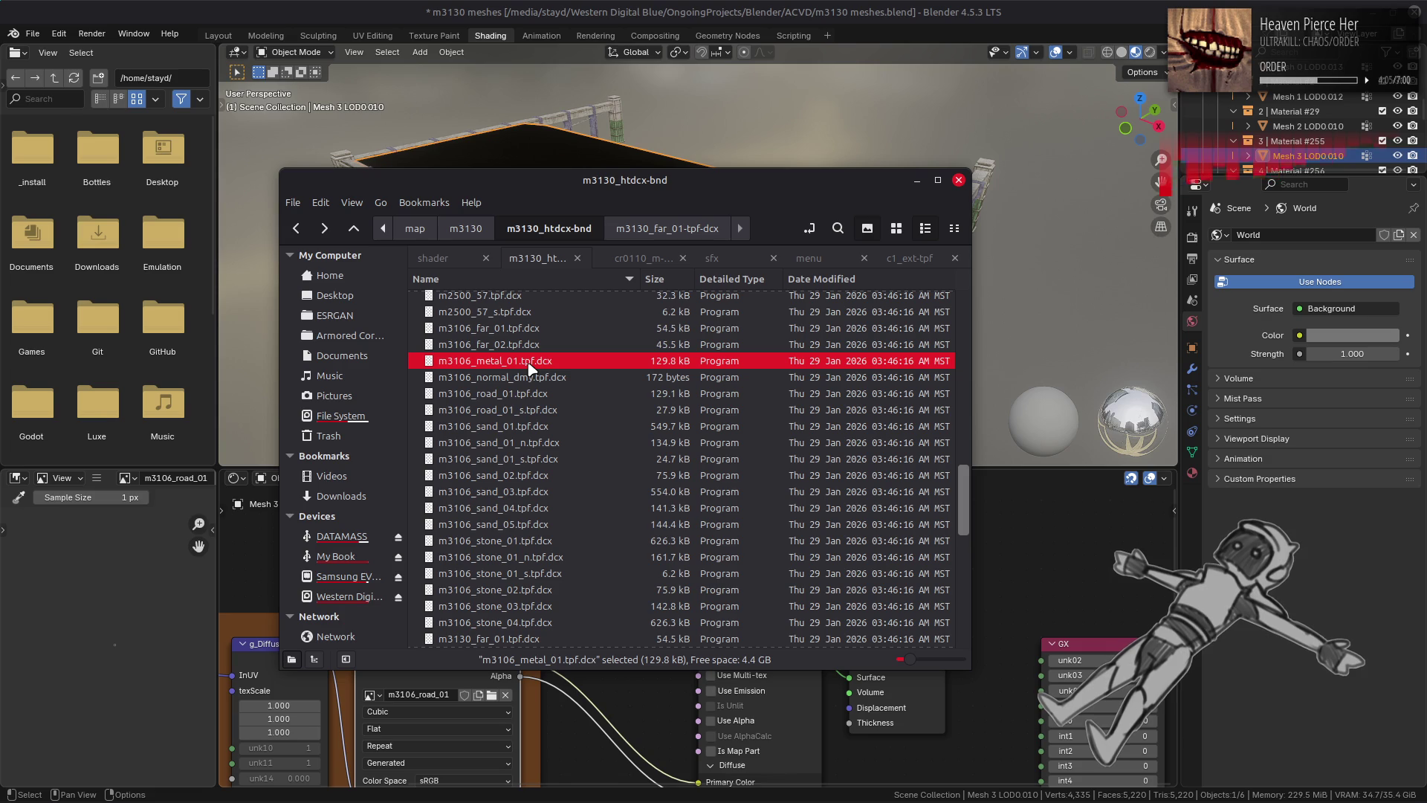
pyautogui.scroll(-1, 538, 459)
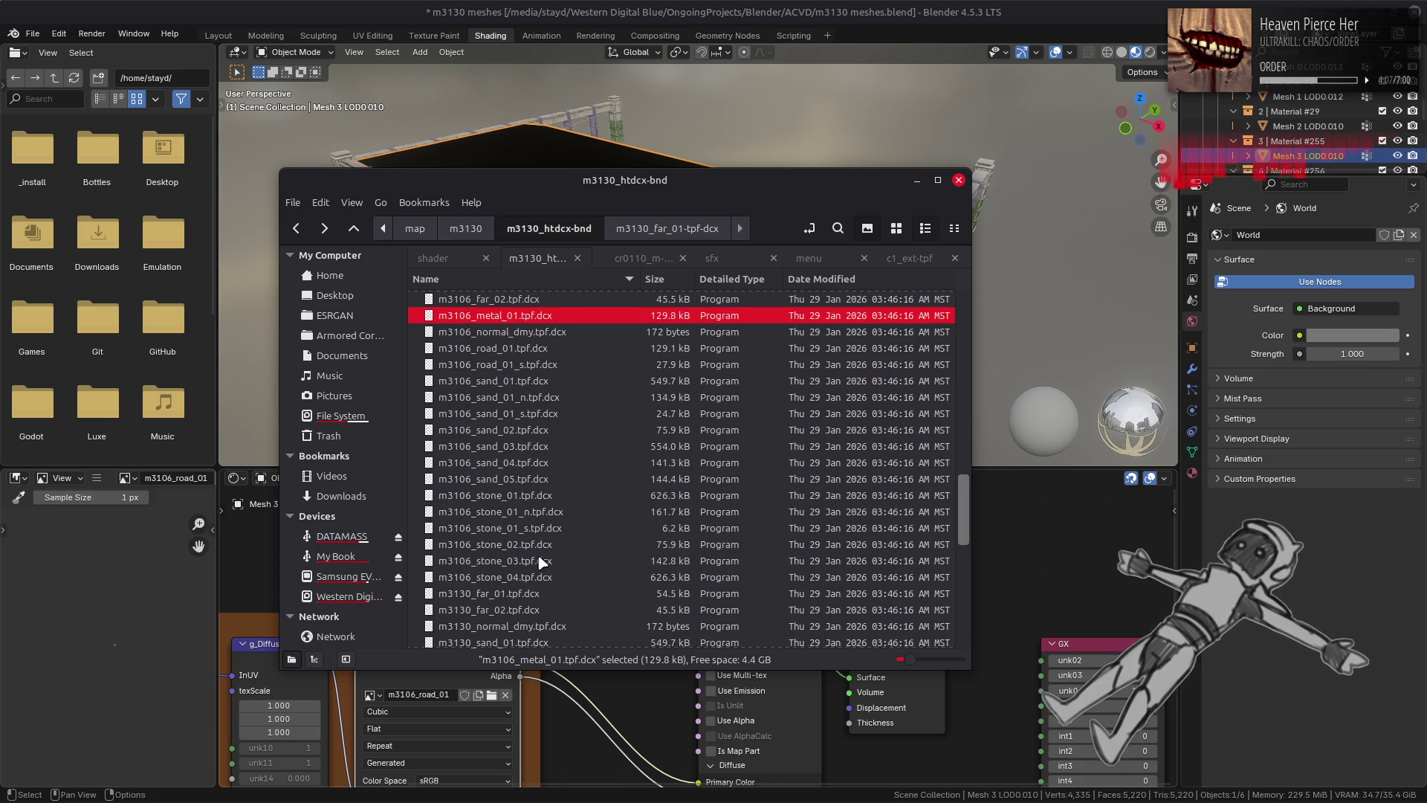
pyautogui.keyDown('shift'); pyautogui.click(521, 578); pyautogui.keyUp('shift')
pyautogui.rightClick(518, 340)
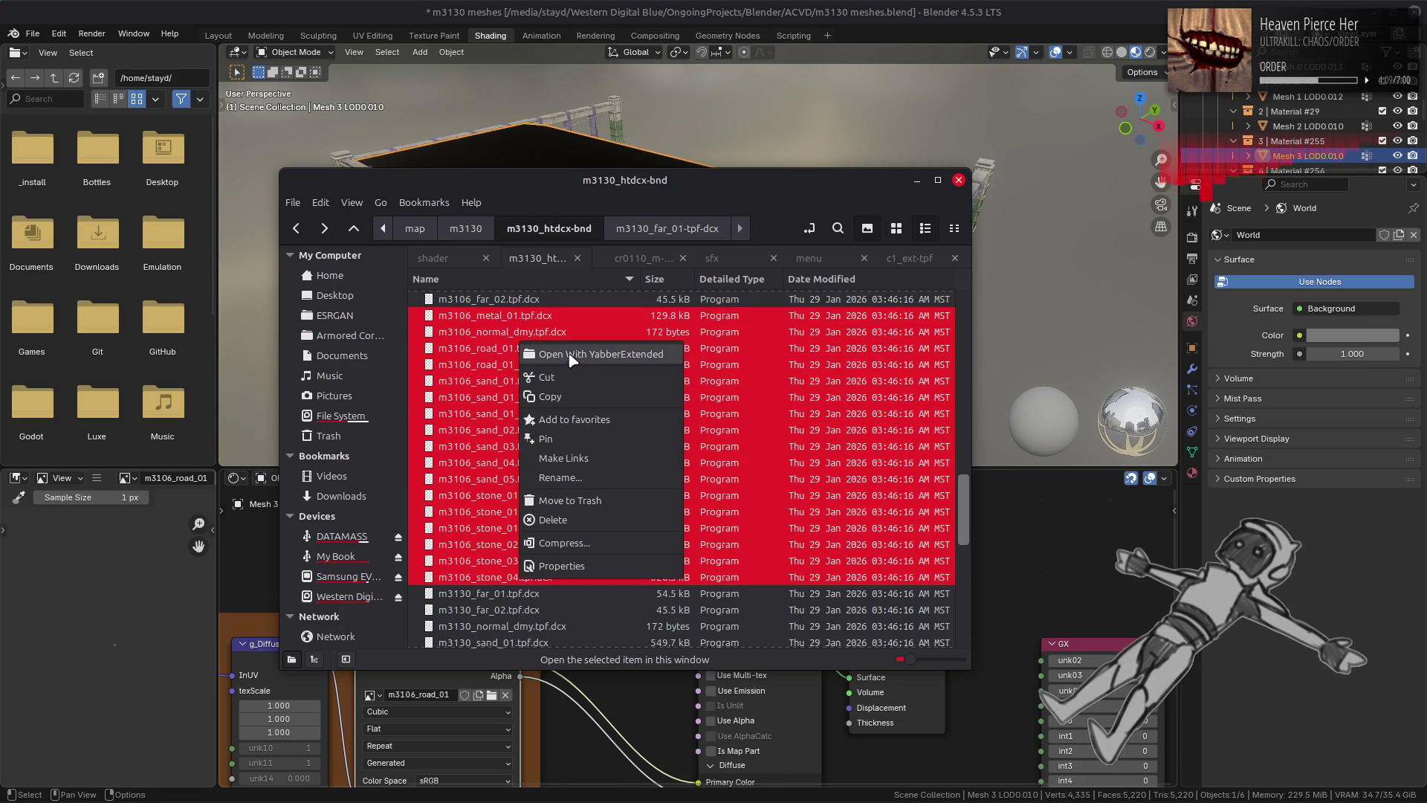
pyautogui.click(573, 362)
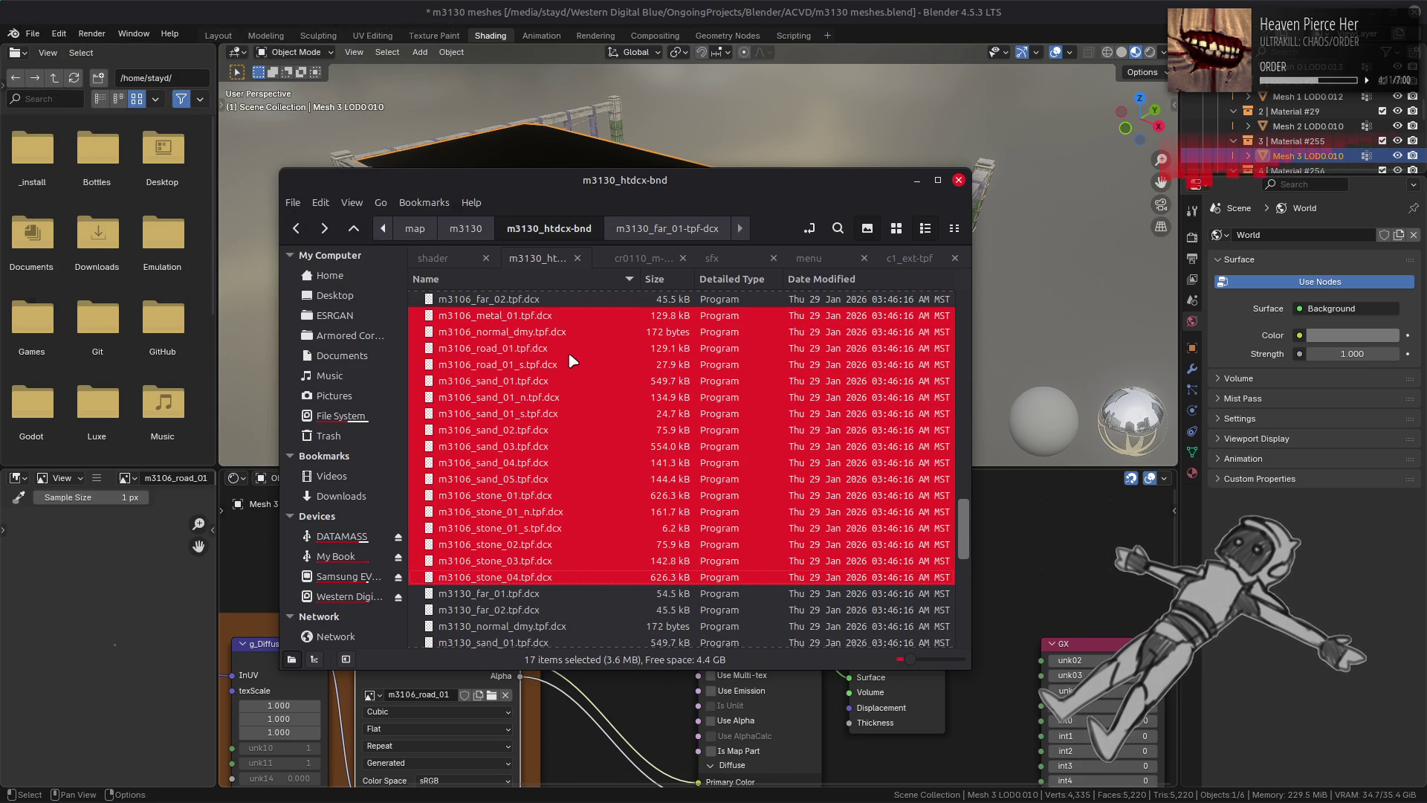
pyautogui.scroll(7, 568, 351)
pyautogui.scroll(10, 579, 343)
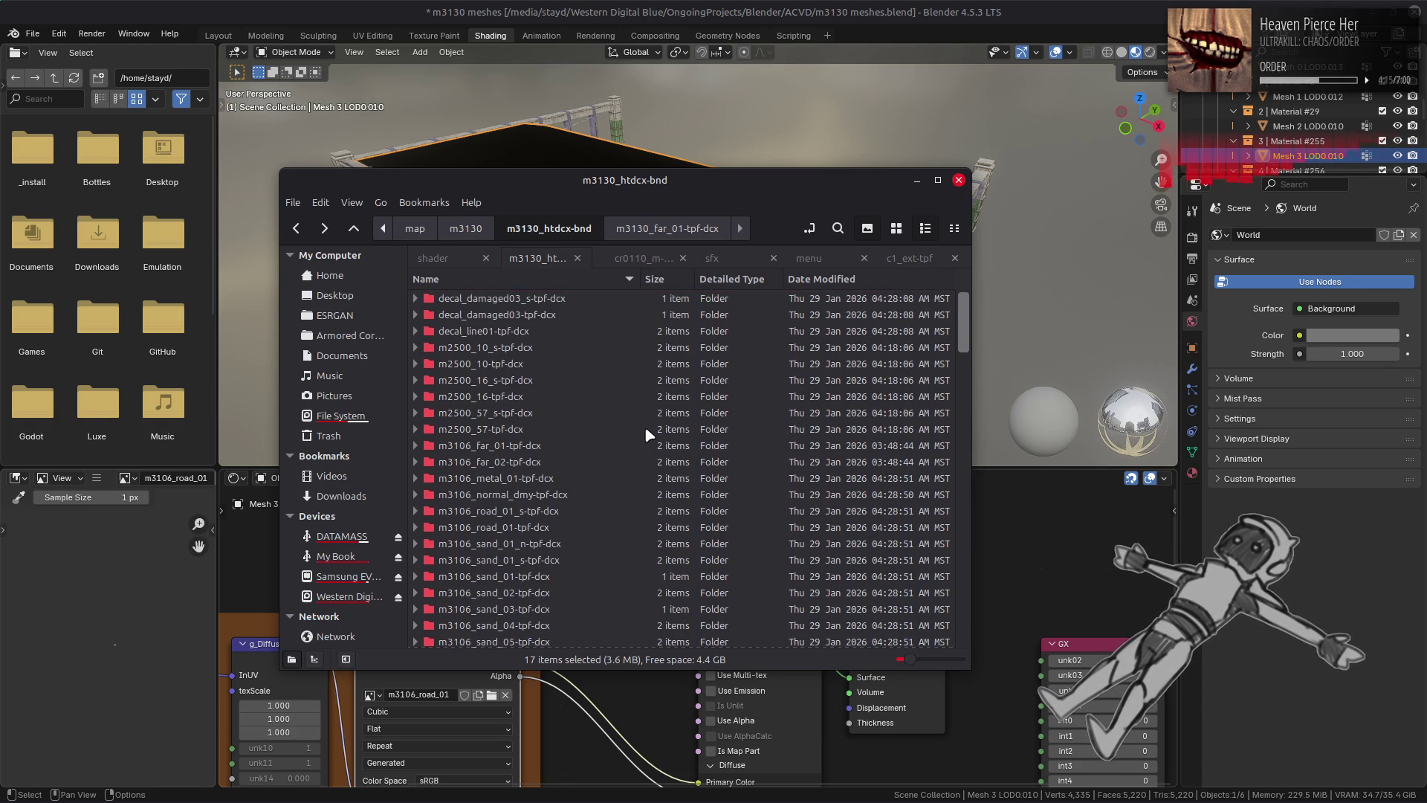
# Step: Replace Material #255.001's diffuse image with m3106_road_01.dds from its unpacked tpf-dcx folder
pyautogui.click(561, 708)
pyautogui.click(97, 478)
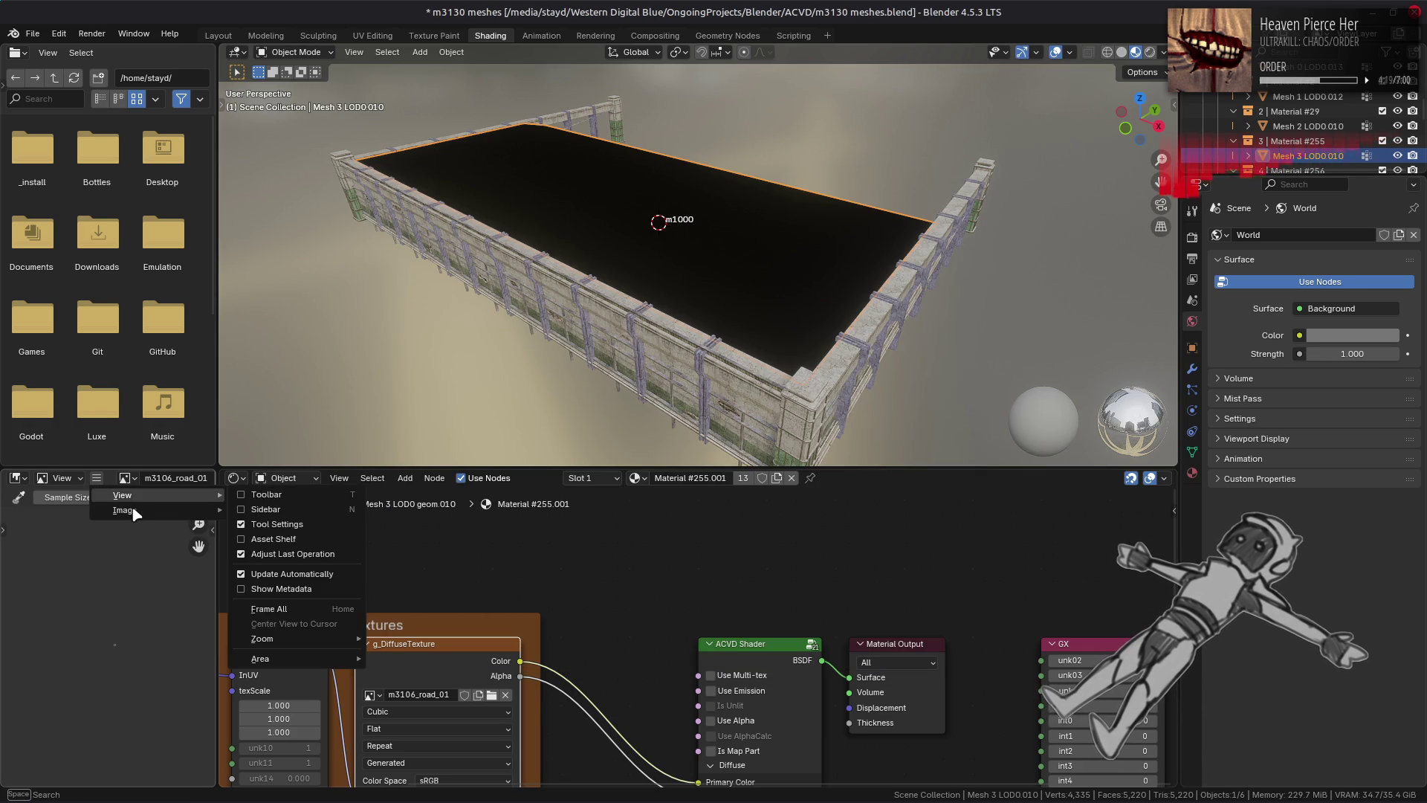
pyautogui.moveTo(135, 512)
pyautogui.click(297, 270)
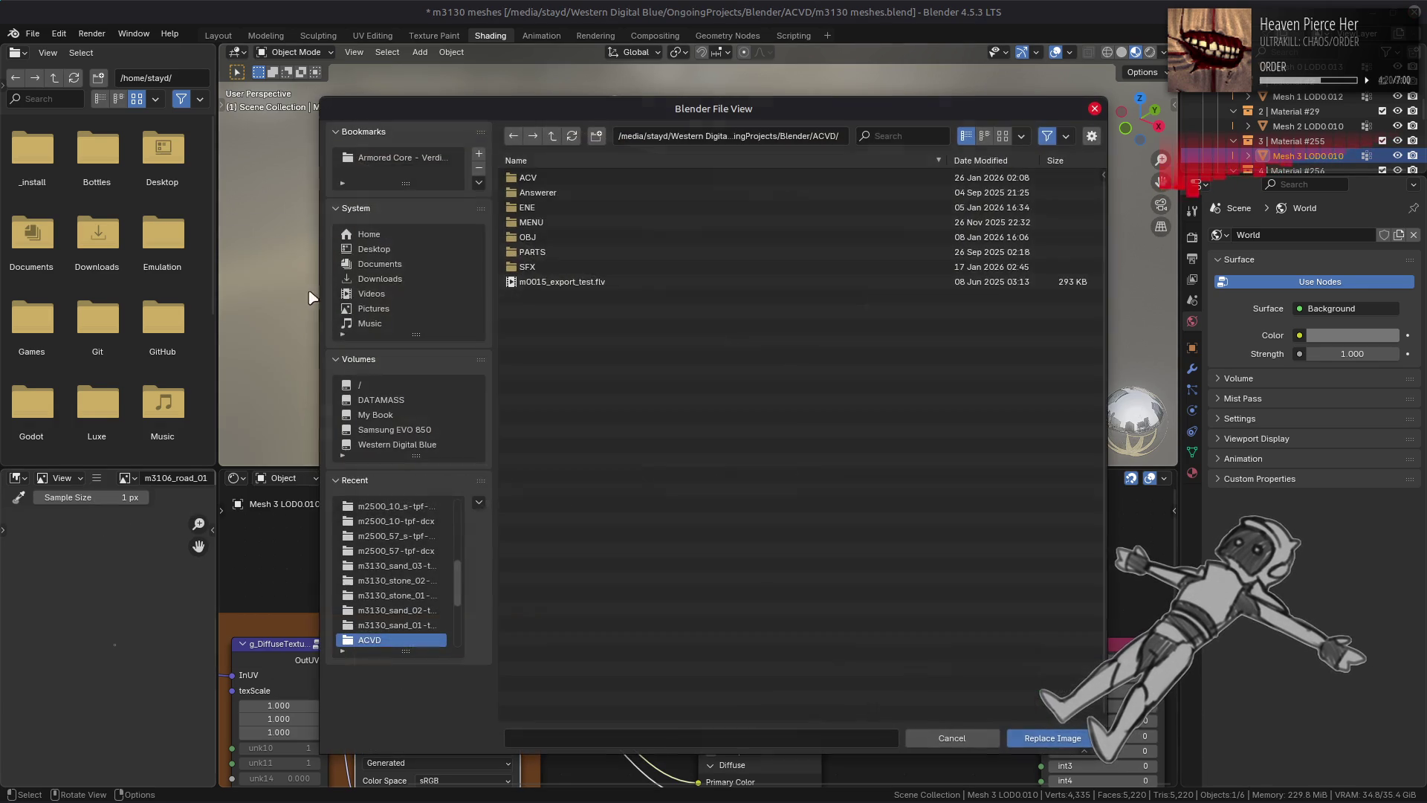
pyautogui.click(436, 520)
pyautogui.click(552, 136)
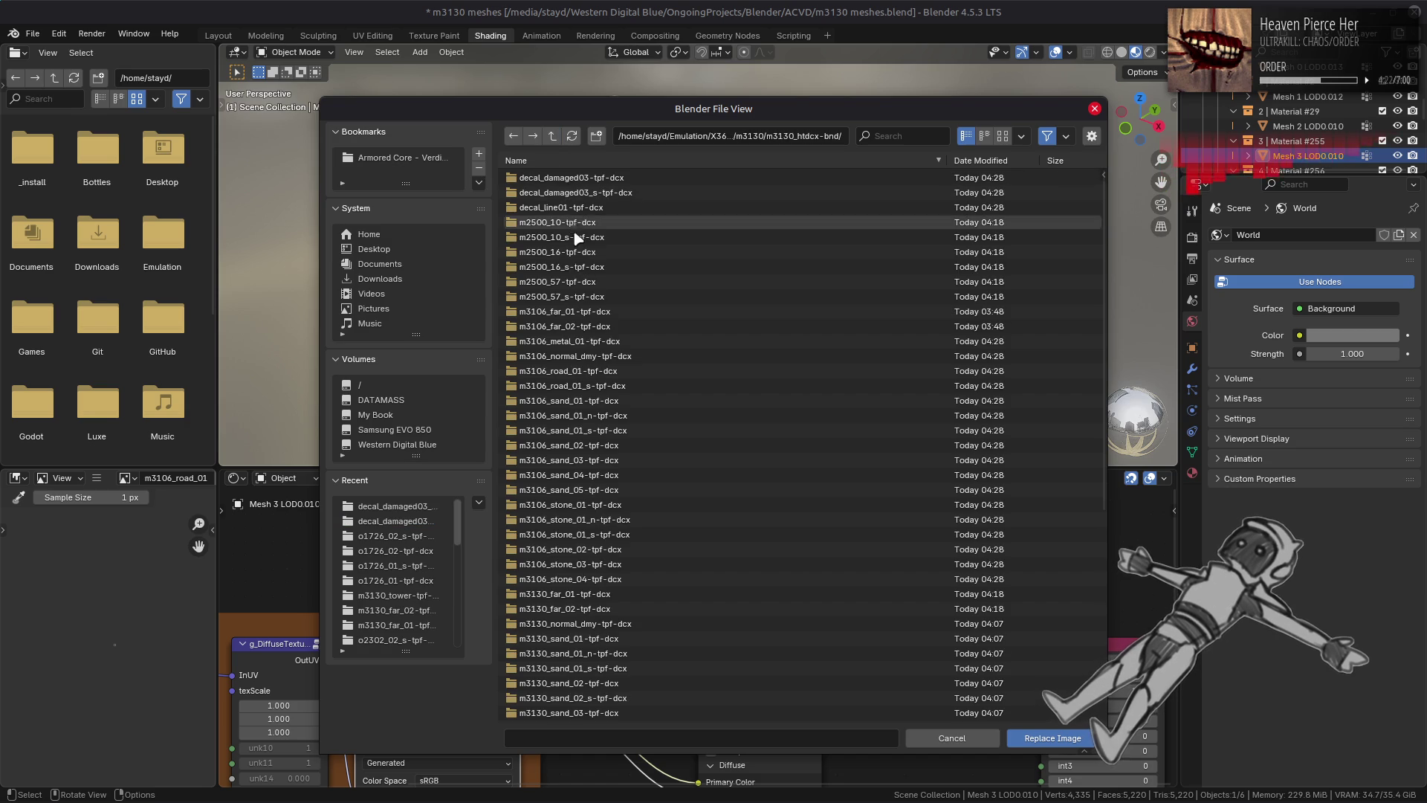
pyautogui.doubleClick(615, 376)
pyautogui.doubleClick(576, 183)
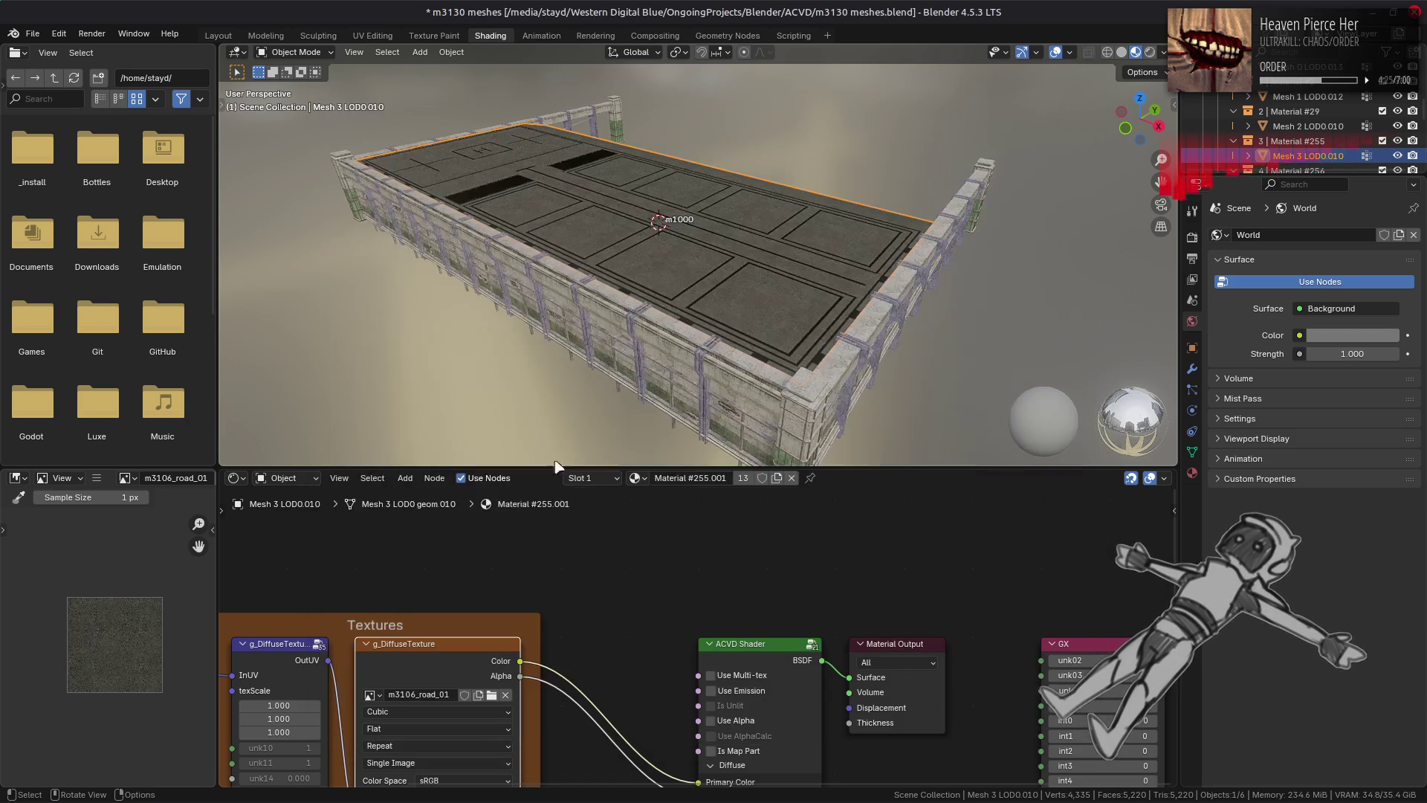
pyautogui.scroll(5, 119, 664)
# Step: Replace the g_SpecularTexture image with the .dds from the m3106_road_01_s-tpf-dcx folder
pyautogui.moveTo(465, 800); pyautogui.dragTo(439, 662, button='middle')
pyautogui.click(421, 706)
pyautogui.click(97, 477)
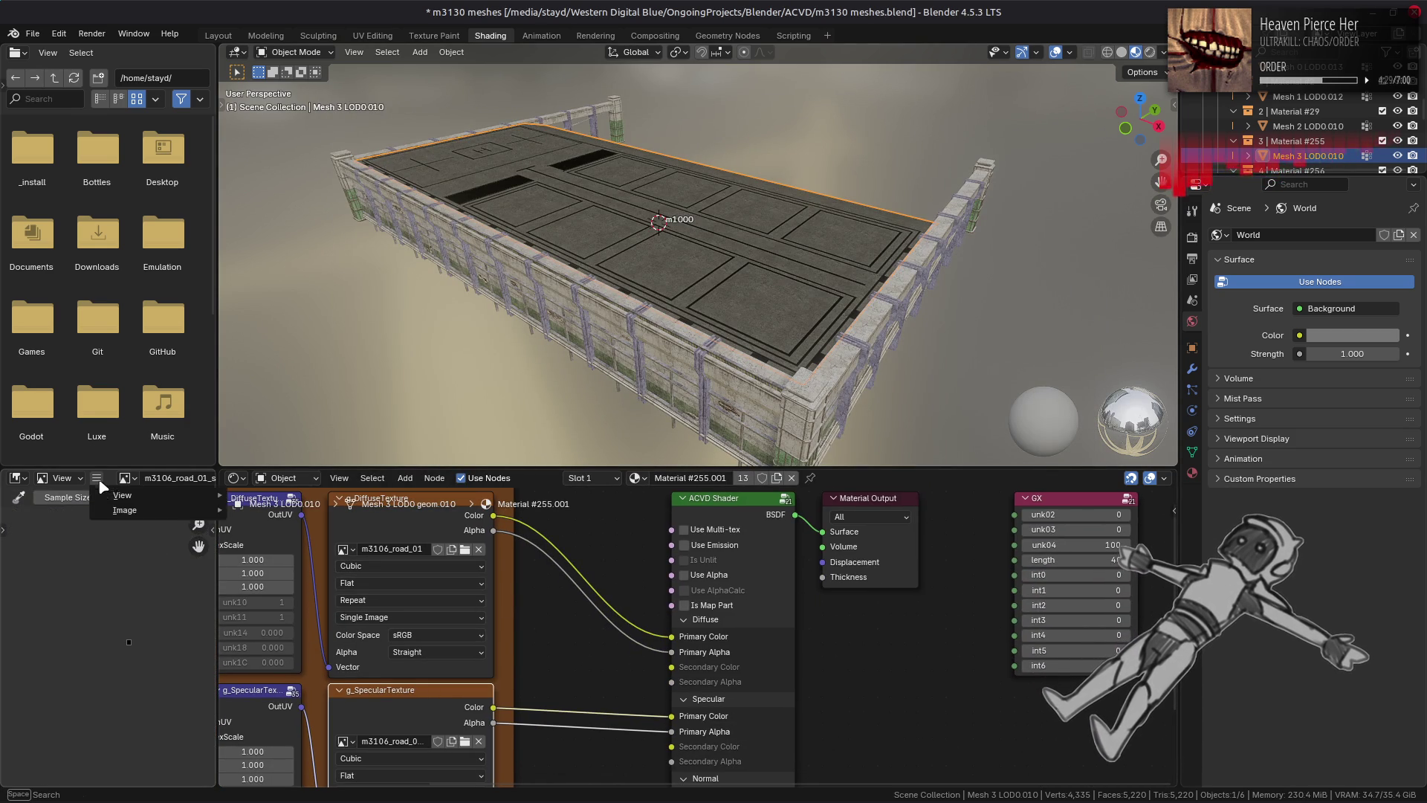
pyautogui.moveTo(172, 497)
pyautogui.click(267, 275)
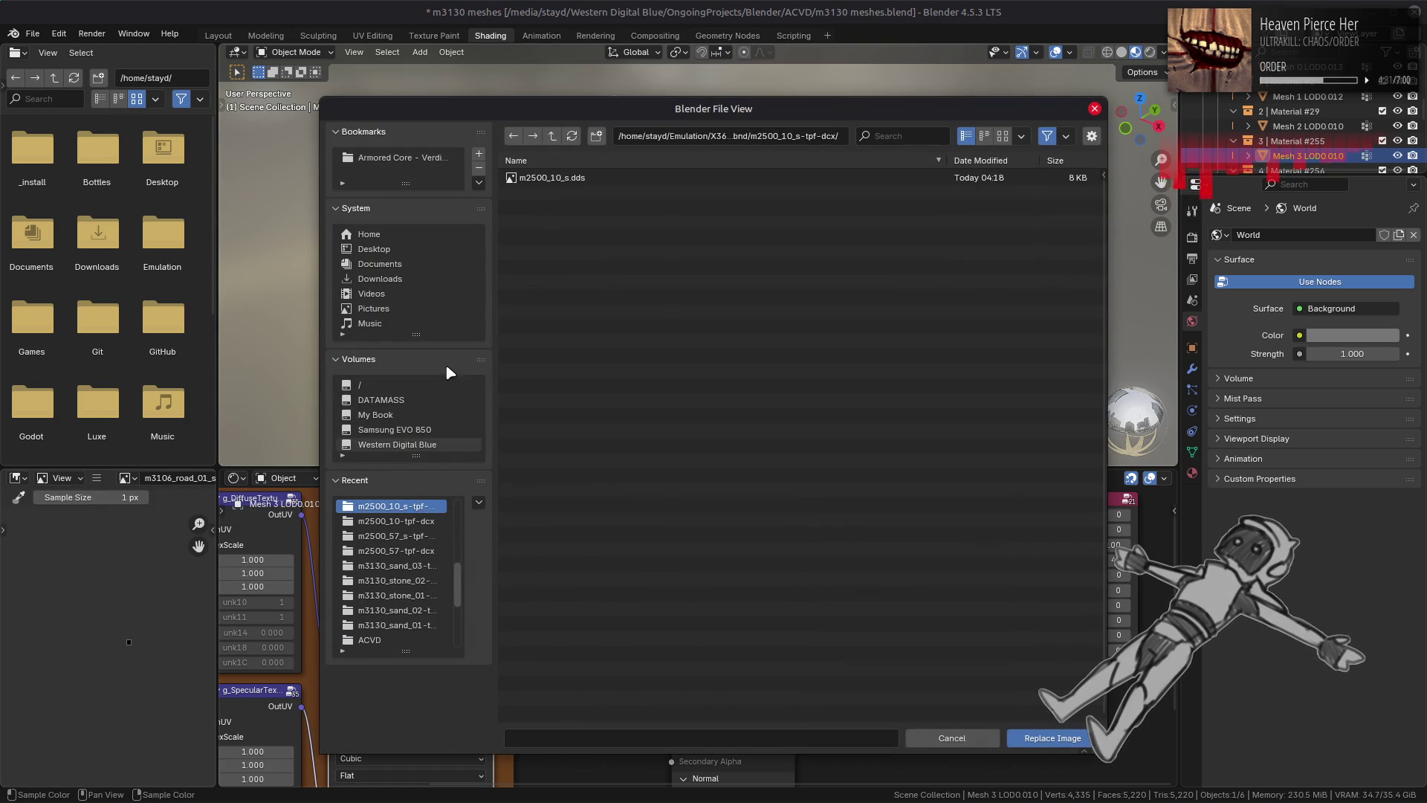
pyautogui.click(556, 136)
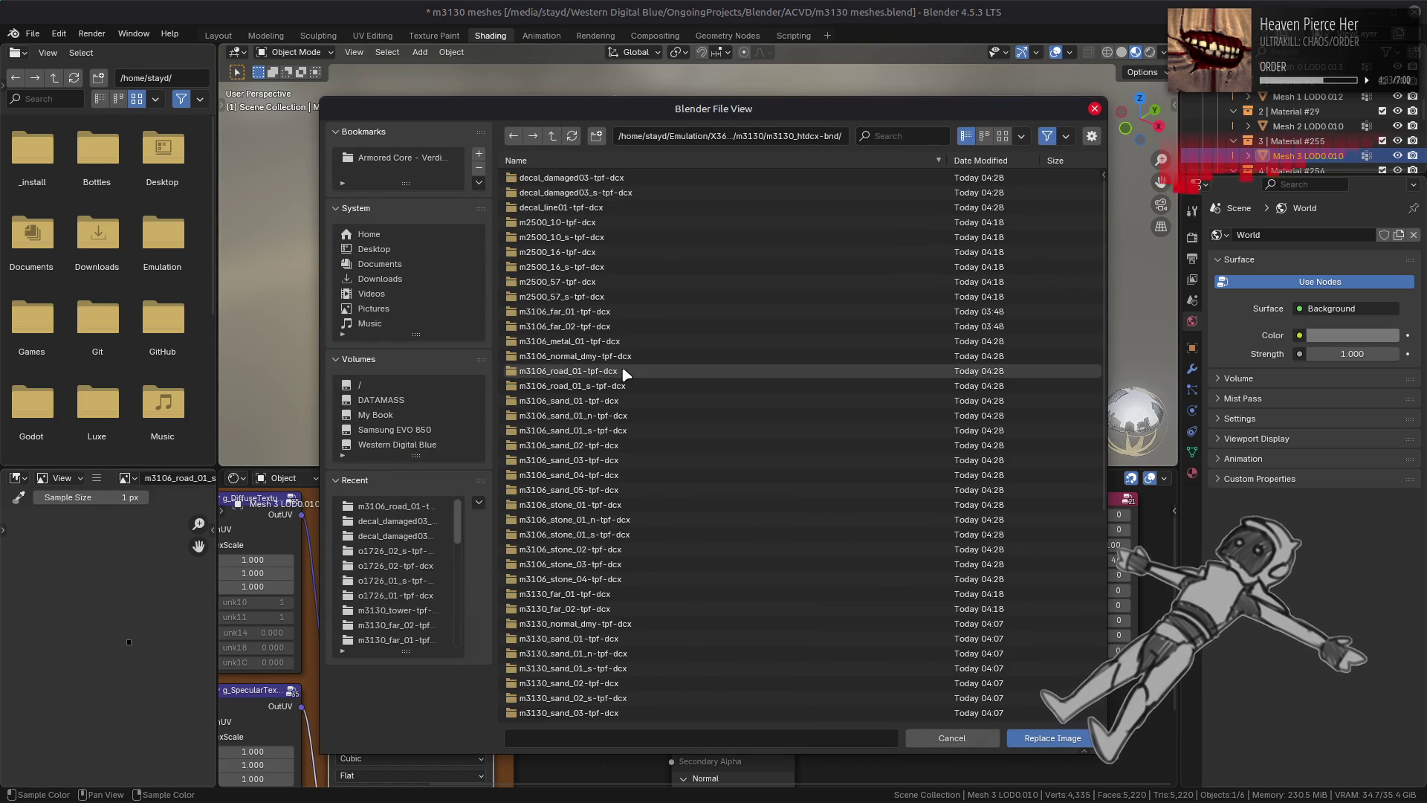
pyautogui.doubleClick(587, 385)
pyautogui.doubleClick(555, 178)
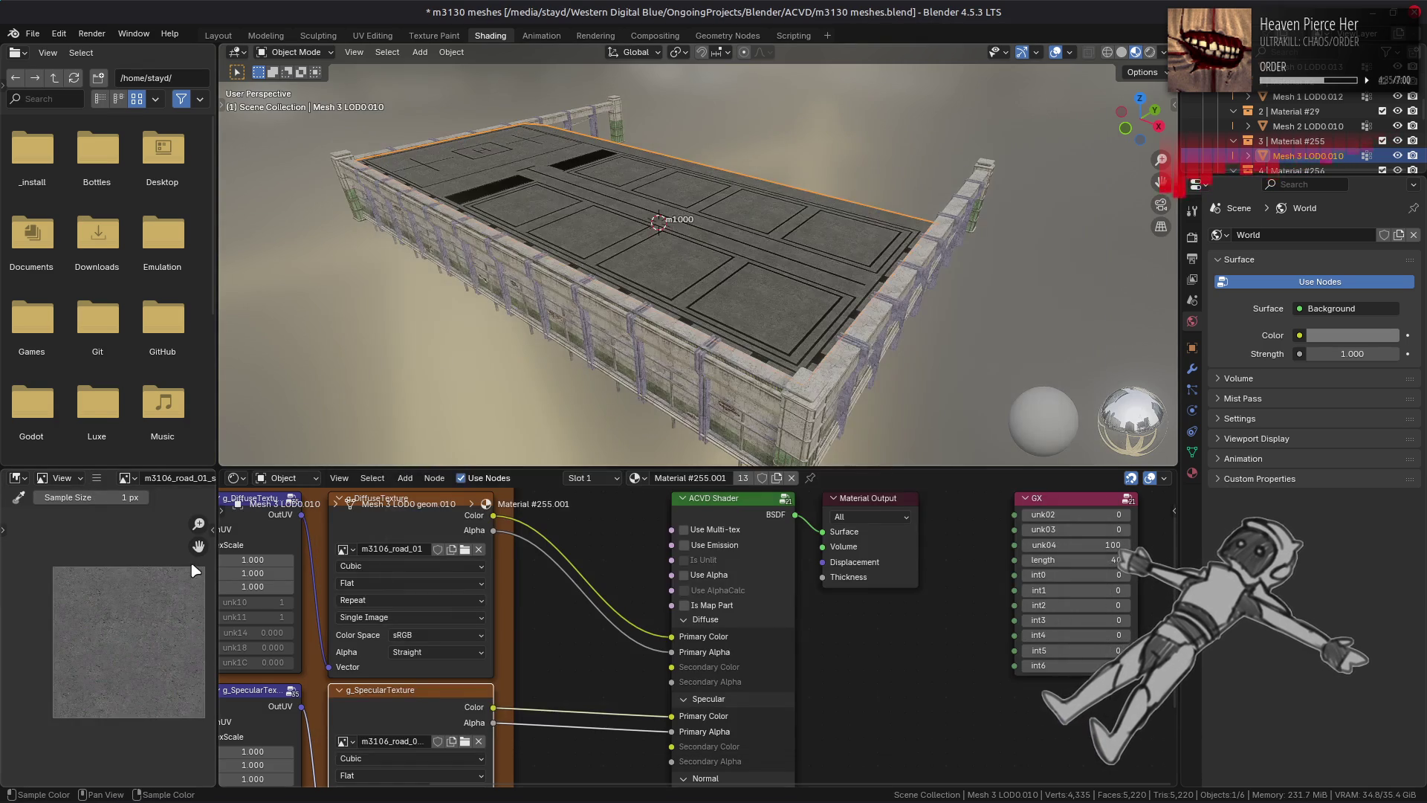
pyautogui.click(426, 540)
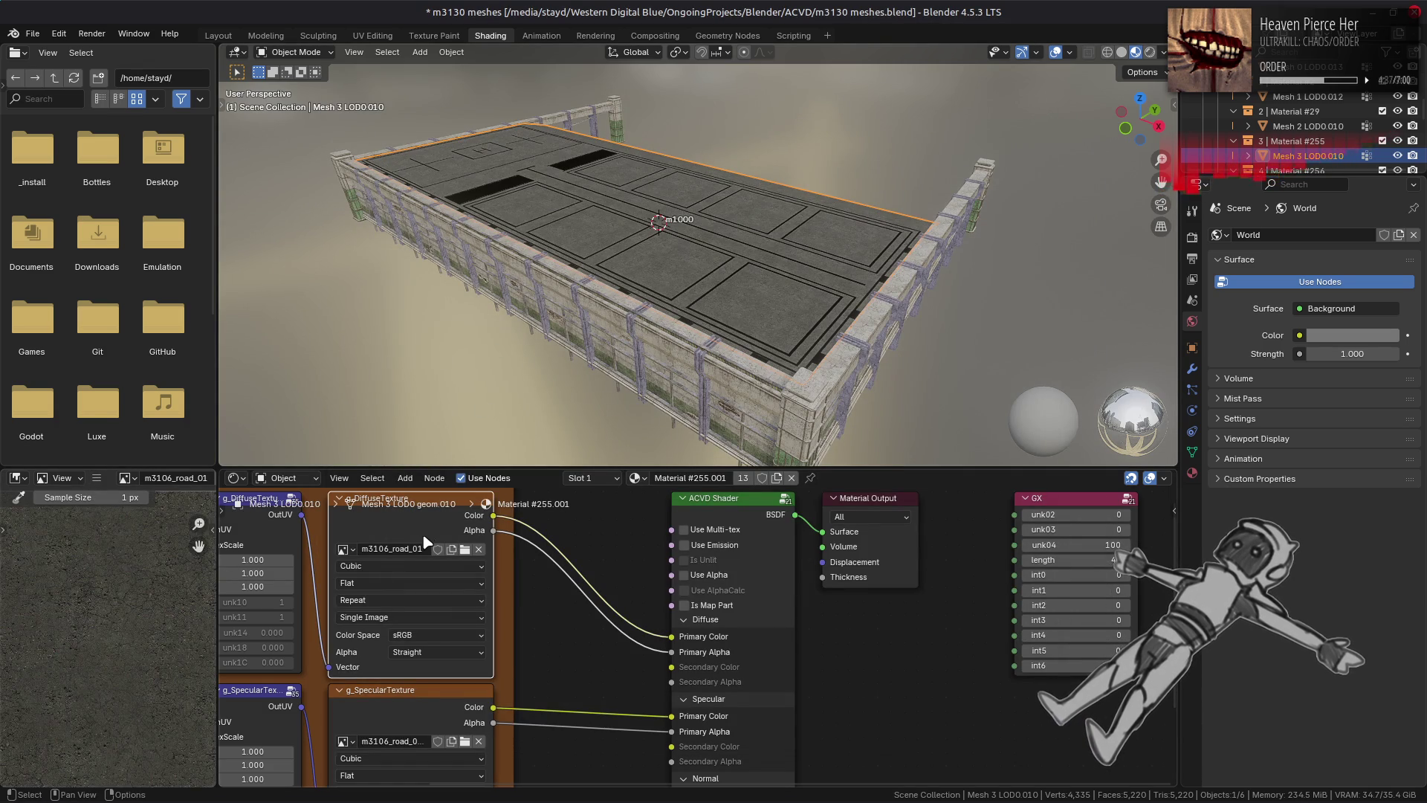
pyautogui.scroll(-2, 1302, 131)
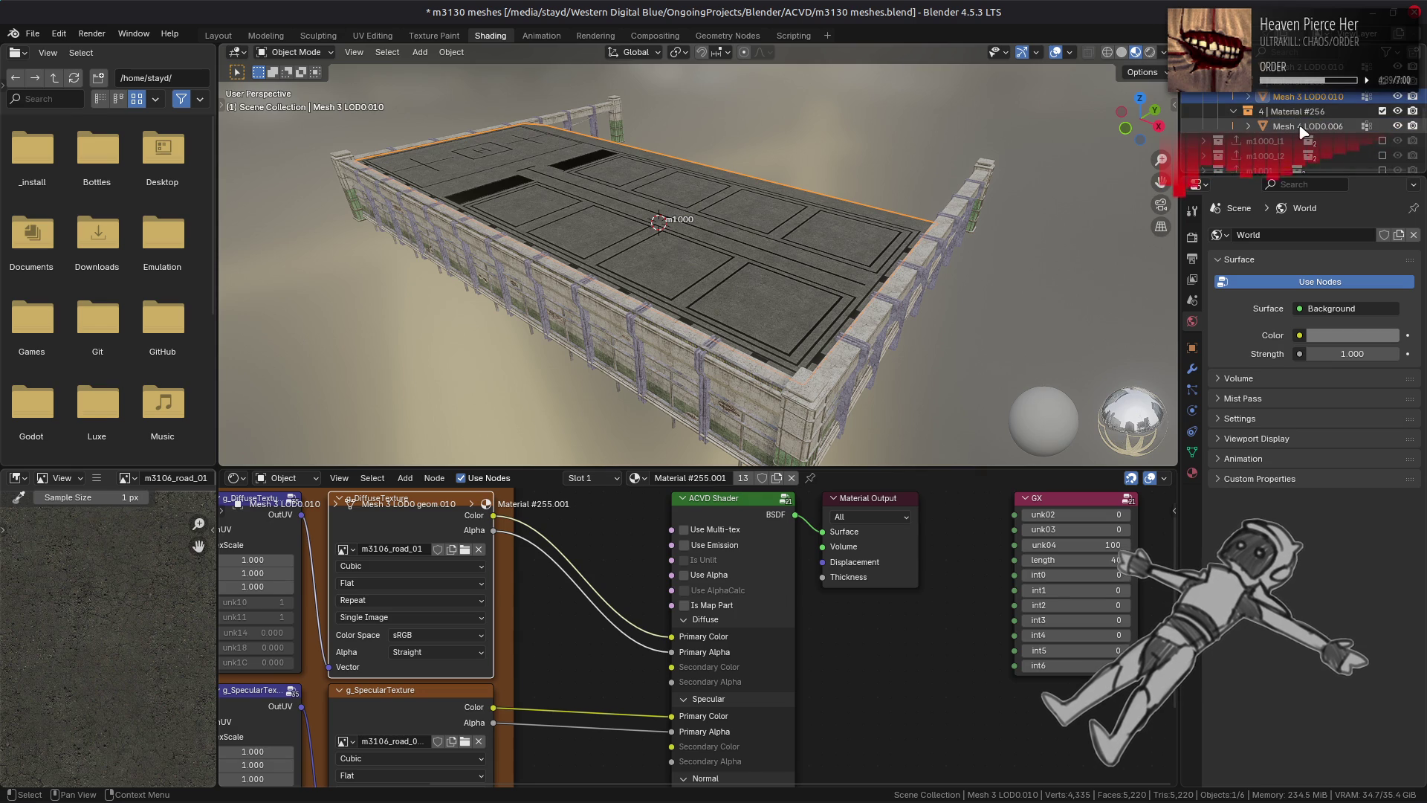
# Step: Select Mesh 4 LOD0.006 and replace its g_DiffuseTexture image with decal_line01.dds
pyautogui.click(1302, 127)
pyautogui.click(442, 666)
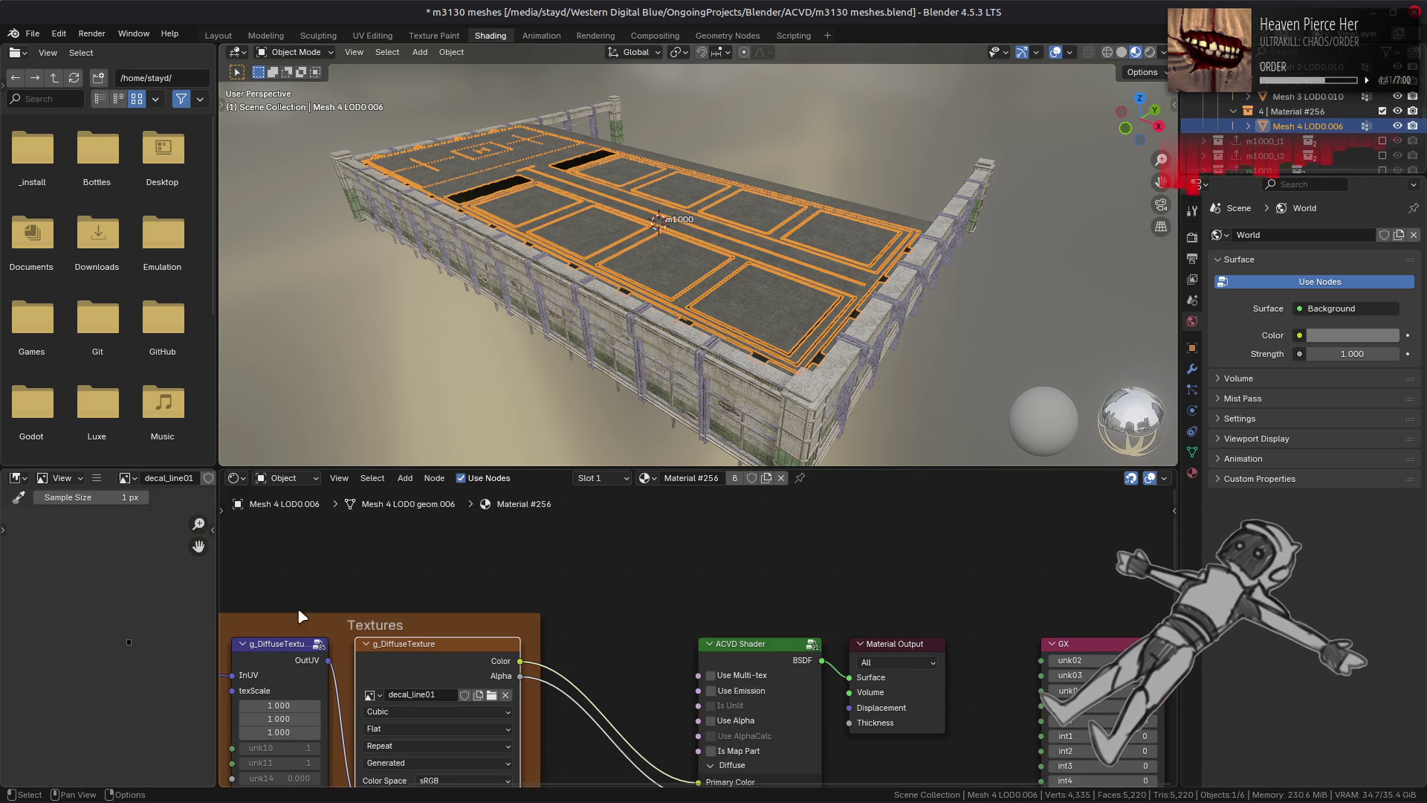
pyautogui.click(99, 480)
pyautogui.moveTo(121, 511)
pyautogui.click(306, 280)
pyautogui.click(402, 506)
pyautogui.click(552, 136)
pyautogui.click(565, 207)
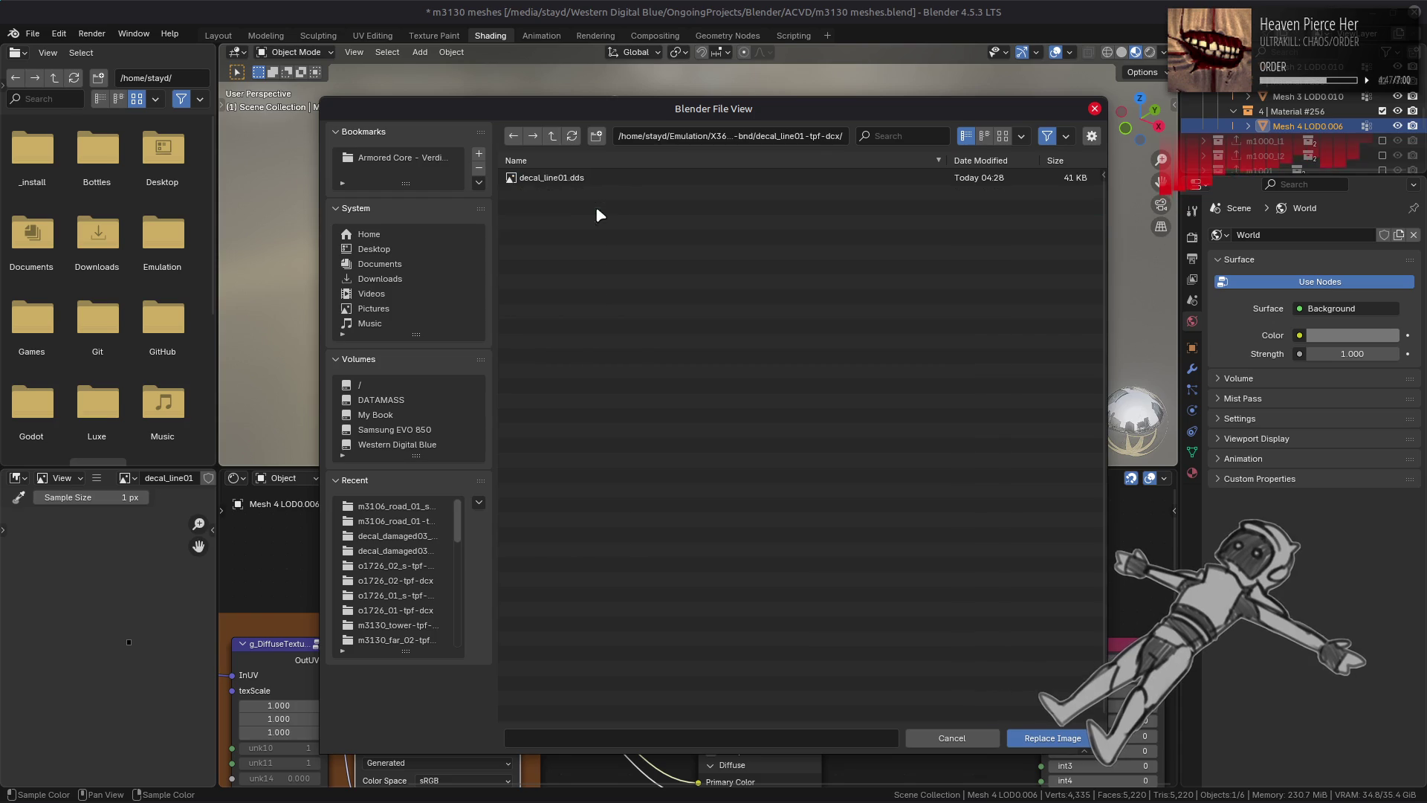
pyautogui.doubleClick(564, 177)
# Step: Set the decal image's alpha mode to Channel Packed
pyautogui.scroll(-3, 483, 691)
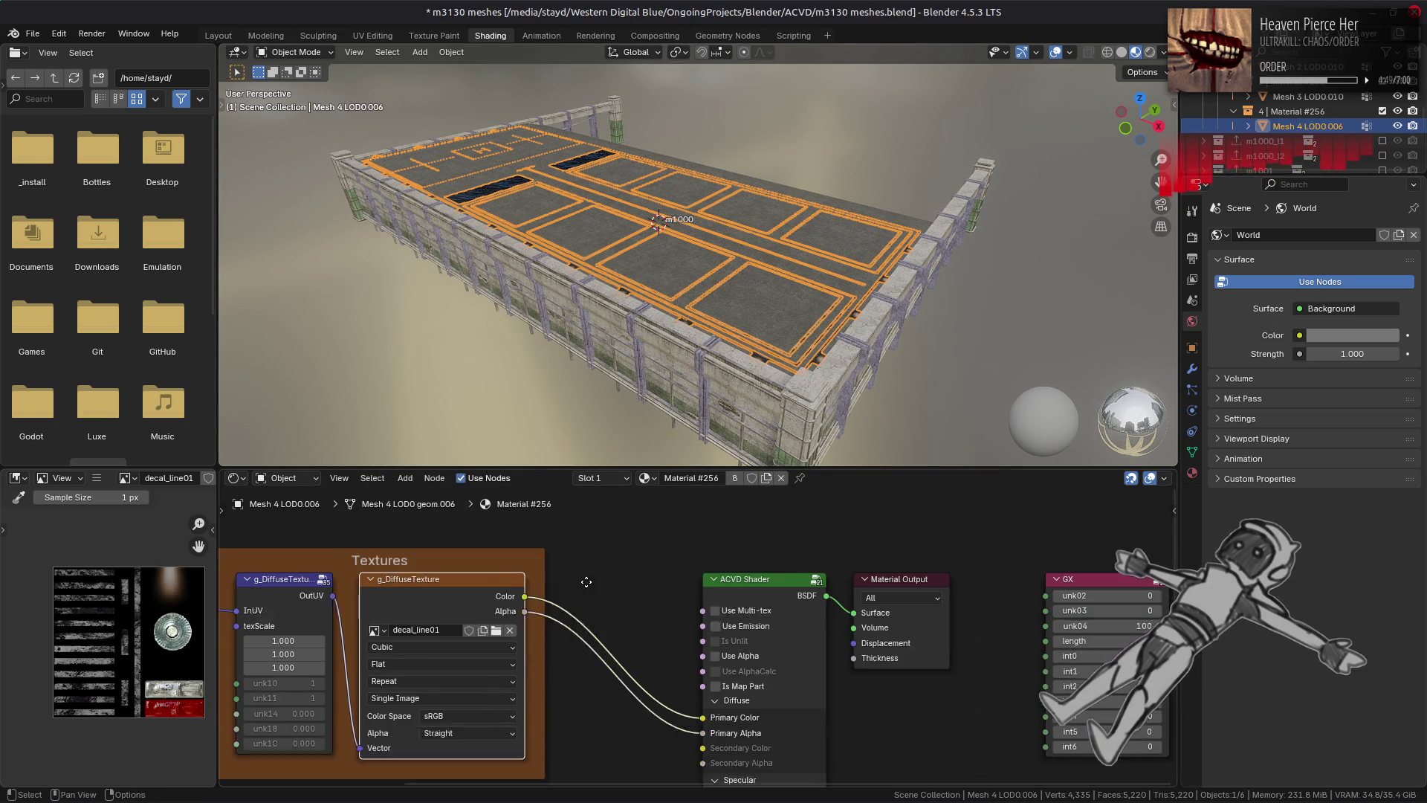
pyautogui.click(483, 691)
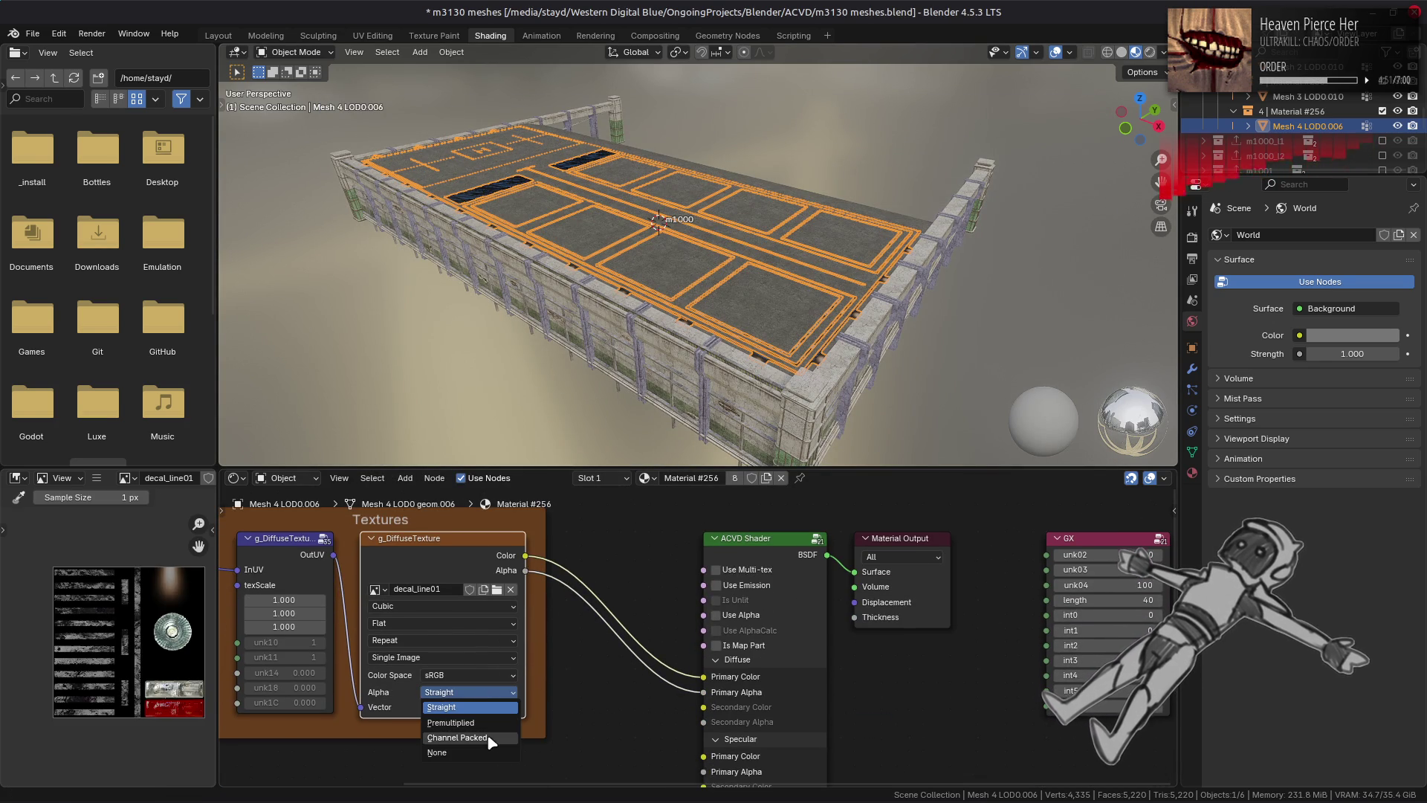
pyautogui.click(493, 726)
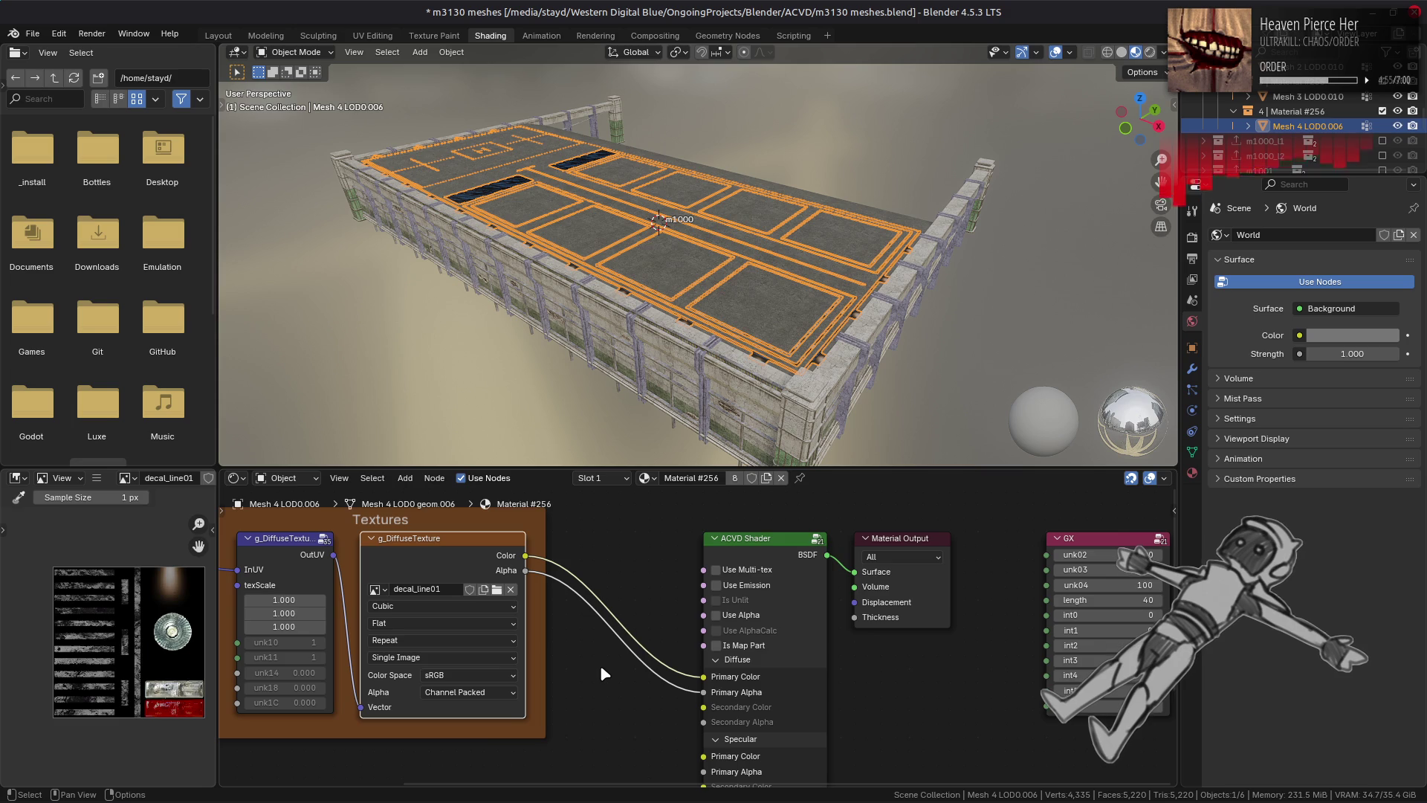
# Step: Set the decal image's color space to Non-Color
pyautogui.scroll(10, 562, 323)
pyautogui.moveTo(679, 334)
pyautogui.mouseDown(button='middle')
pyautogui.moveTo(755, 248)
pyautogui.moveTo(592, 445)
pyautogui.mouseUp(button='middle')
pyautogui.click(470, 677)
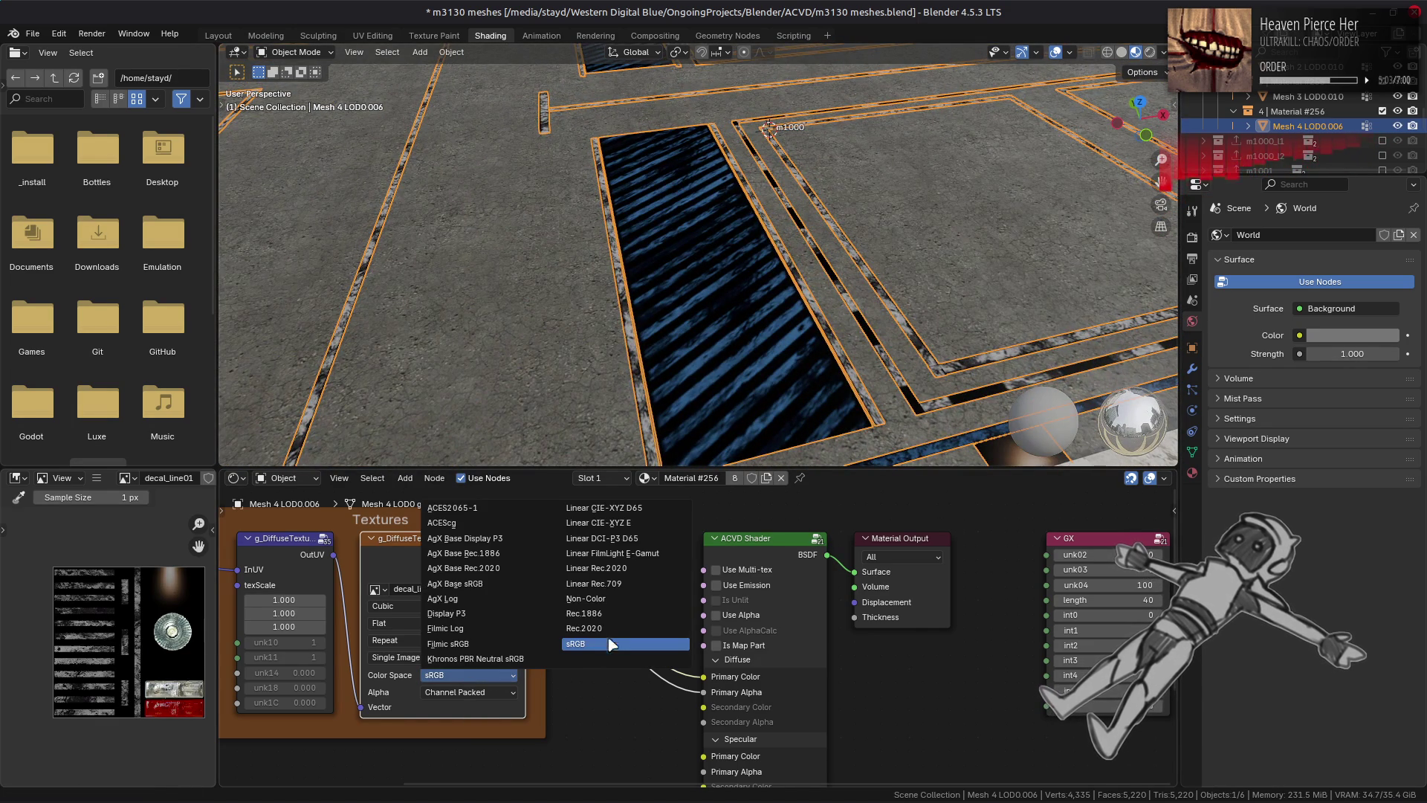
pyautogui.click(606, 612)
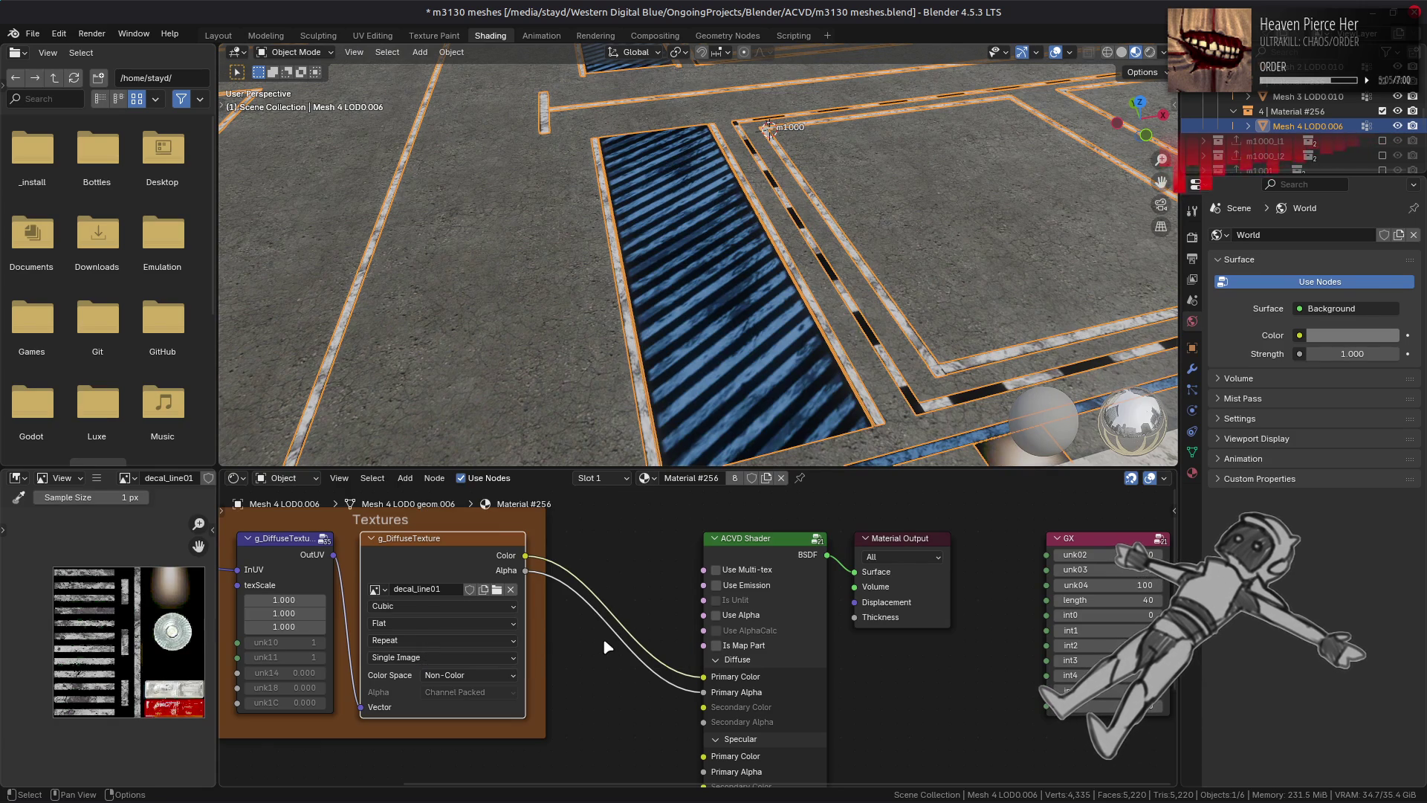
# Step: Add a Separate Color node fed by the decal image's colour
pyautogui.scroll(-5, 604, 638)
pyautogui.hscroll(-5, 603, 637)
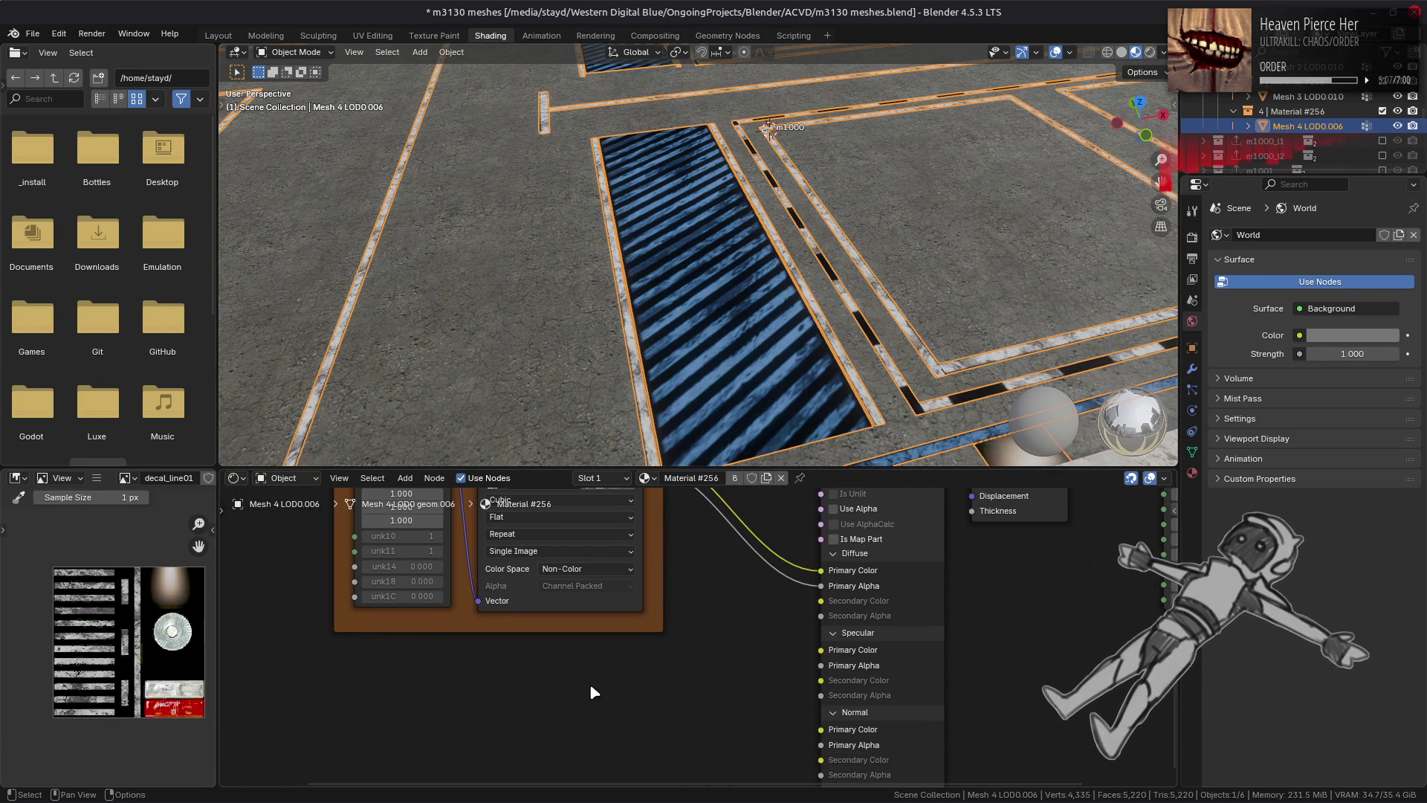
pyautogui.hotkey('shift', 'a')
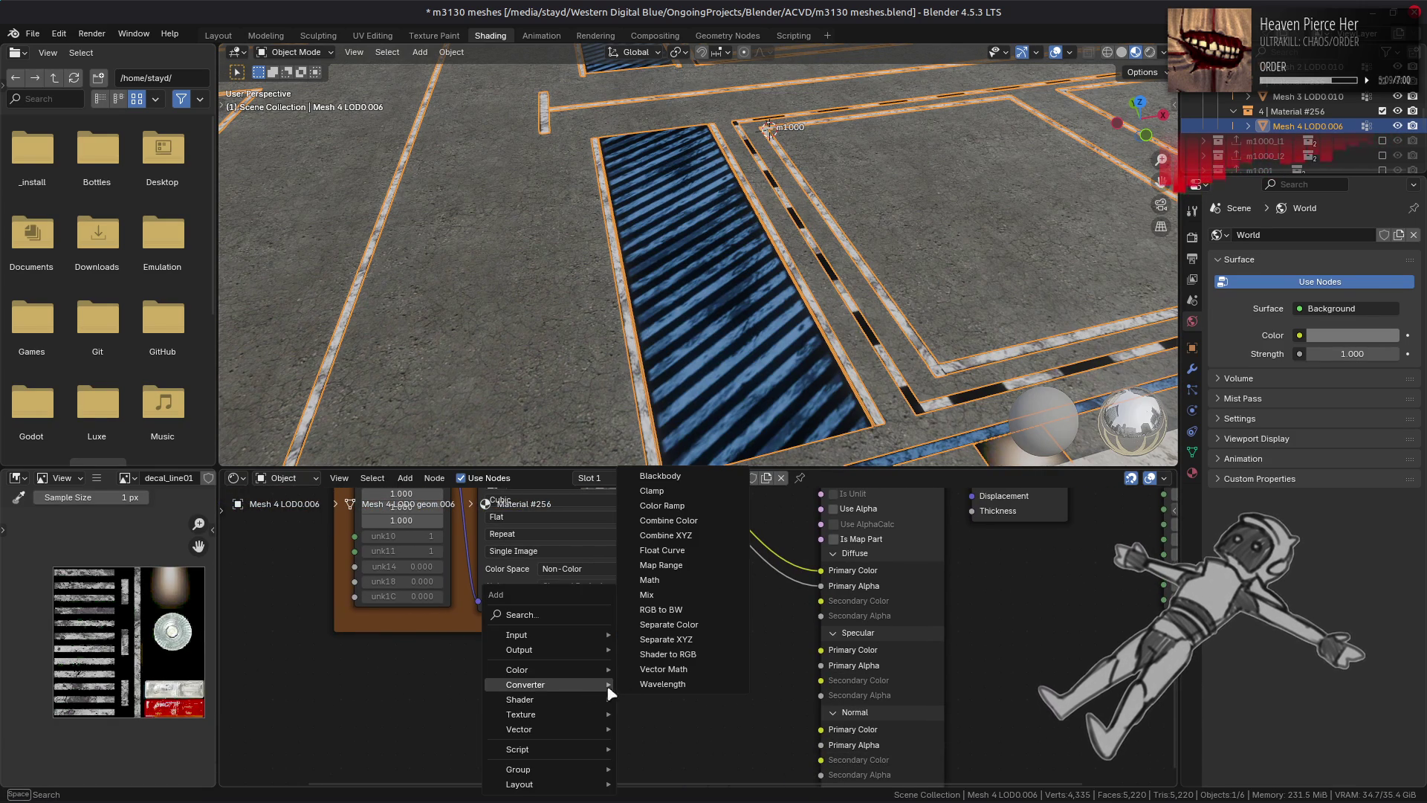
pyautogui.click(668, 624)
pyautogui.click(549, 621)
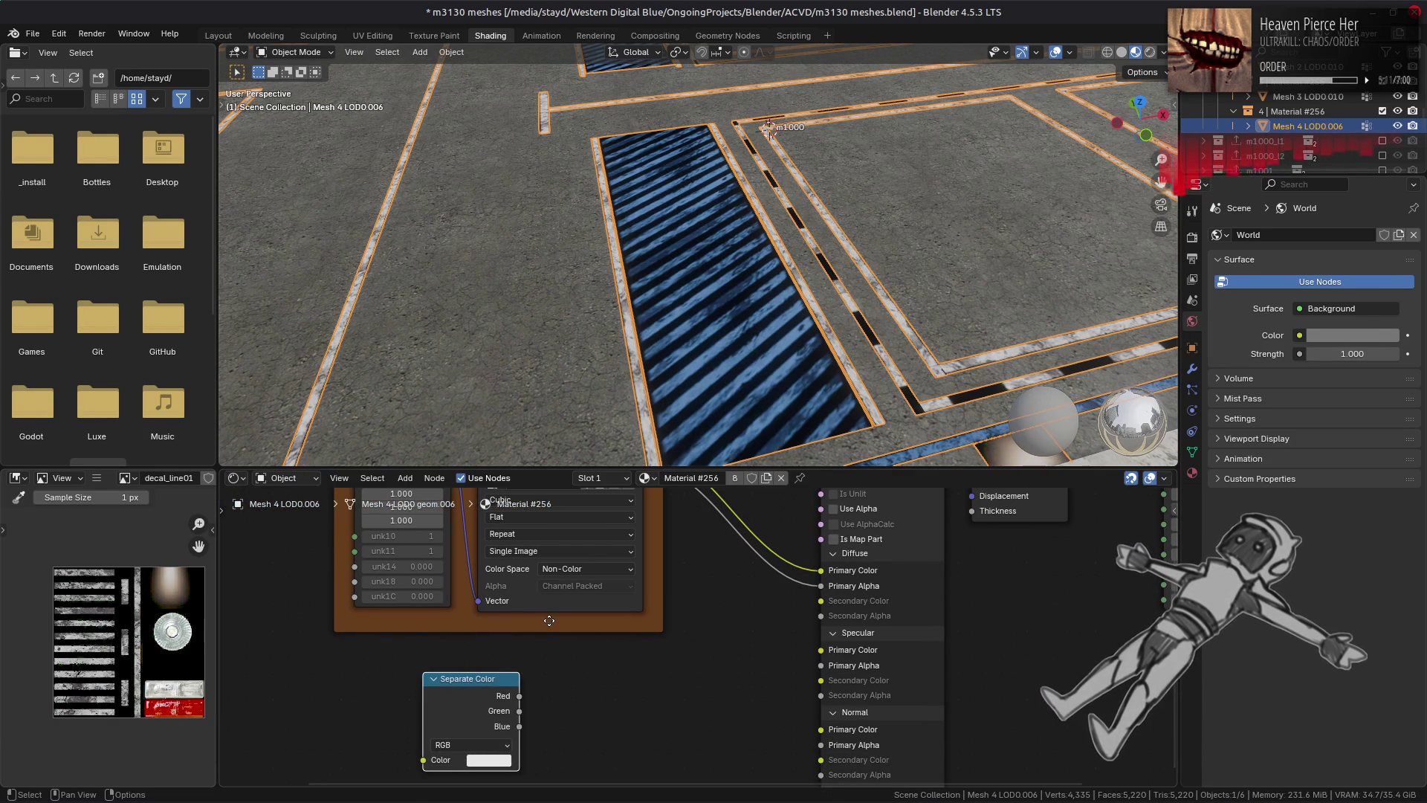
pyautogui.scroll(2, 549, 620)
pyautogui.moveTo(638, 495)
pyautogui.mouseDown()
pyautogui.moveTo(320, 780)
pyautogui.moveTo(420, 669)
pyautogui.moveTo(342, 645)
pyautogui.mouseUp()
# Step: Add a Math node set to Maximum and duplicate it twice
pyautogui.hotkey('shift', 'a')
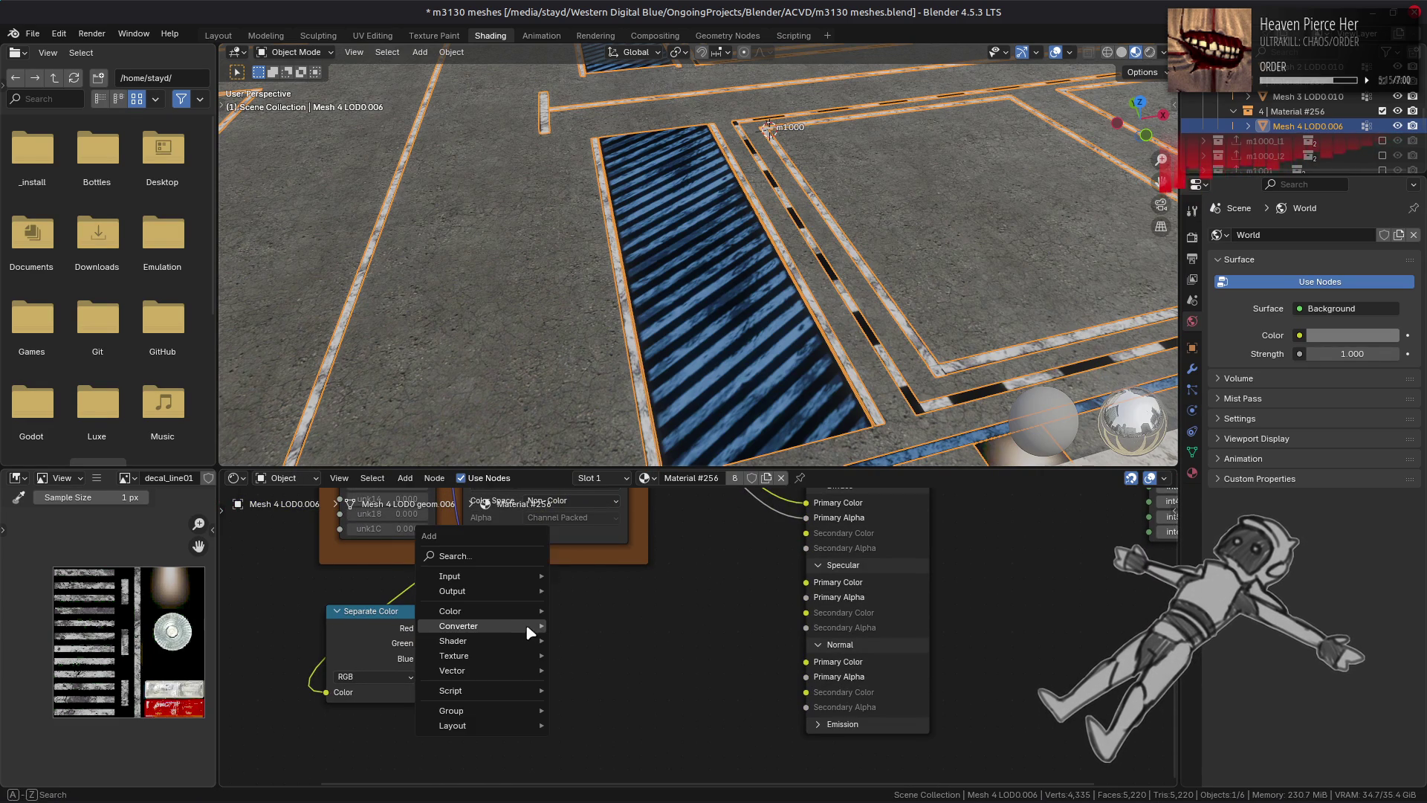
pyautogui.moveTo(529, 632)
pyautogui.click(598, 529)
pyautogui.click(597, 641)
pyautogui.click(597, 633)
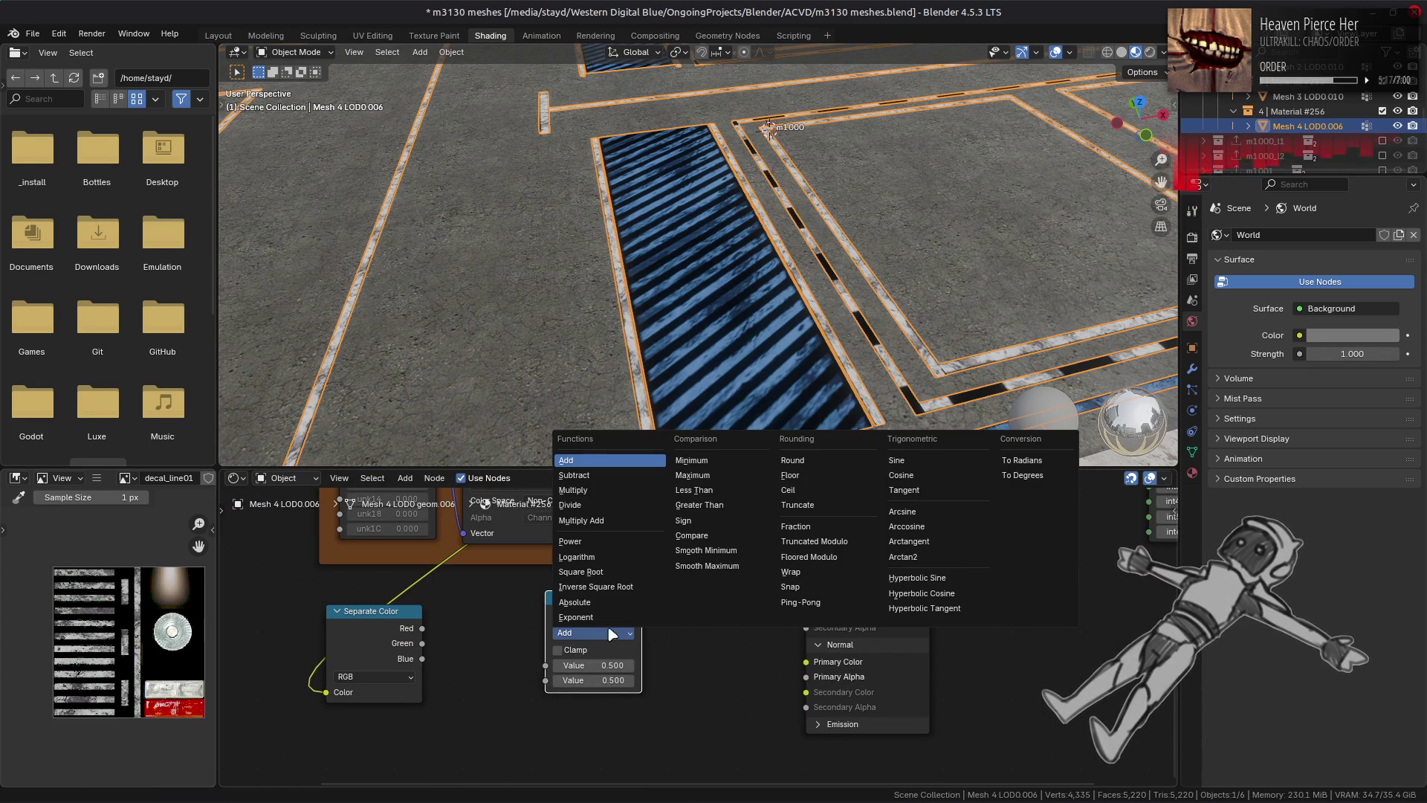
pyautogui.click(727, 475)
pyautogui.hotkey('shift', 'd')
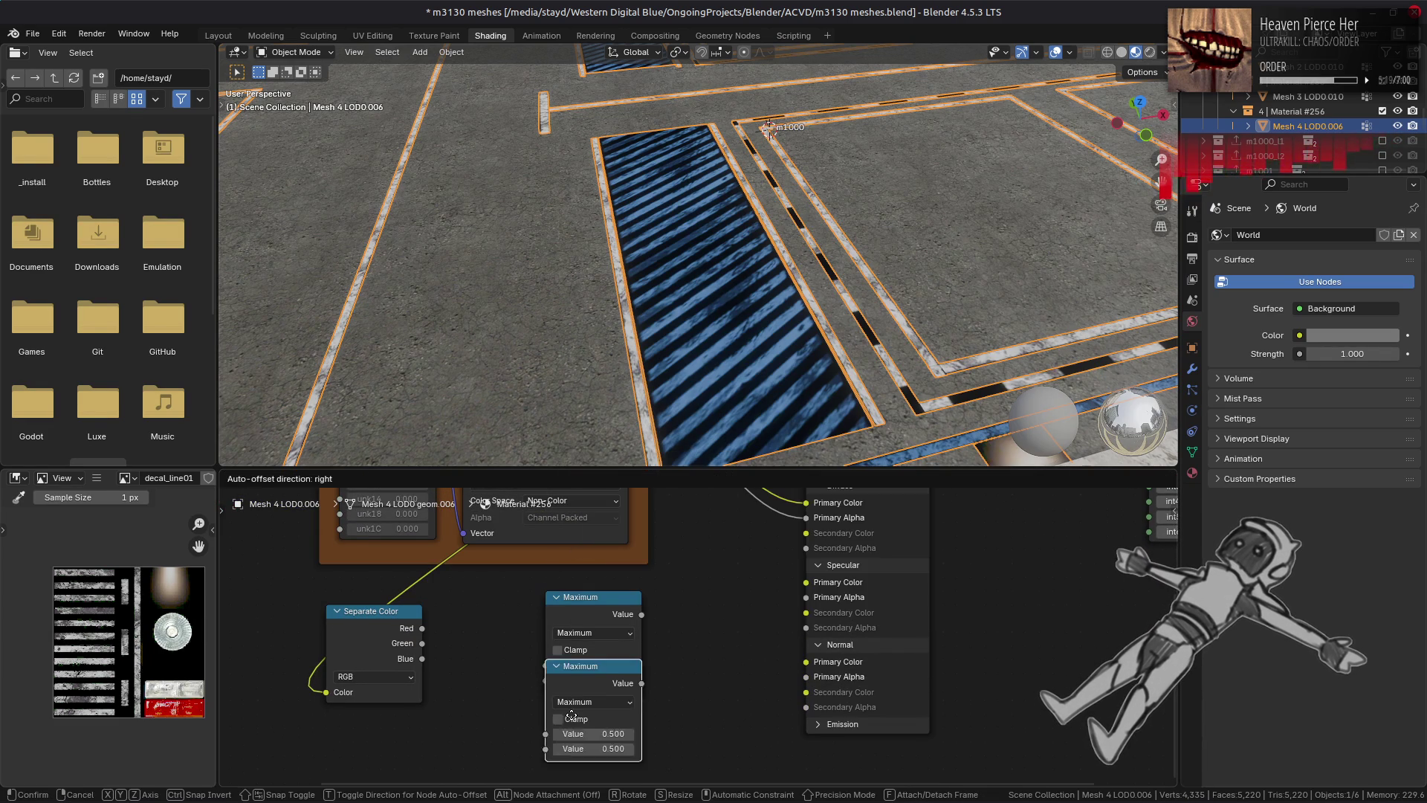
pyautogui.click(570, 731)
pyautogui.moveTo(570, 731); pyautogui.dragTo(578, 578, button='middle')
pyautogui.hotkey('shift', 'd')
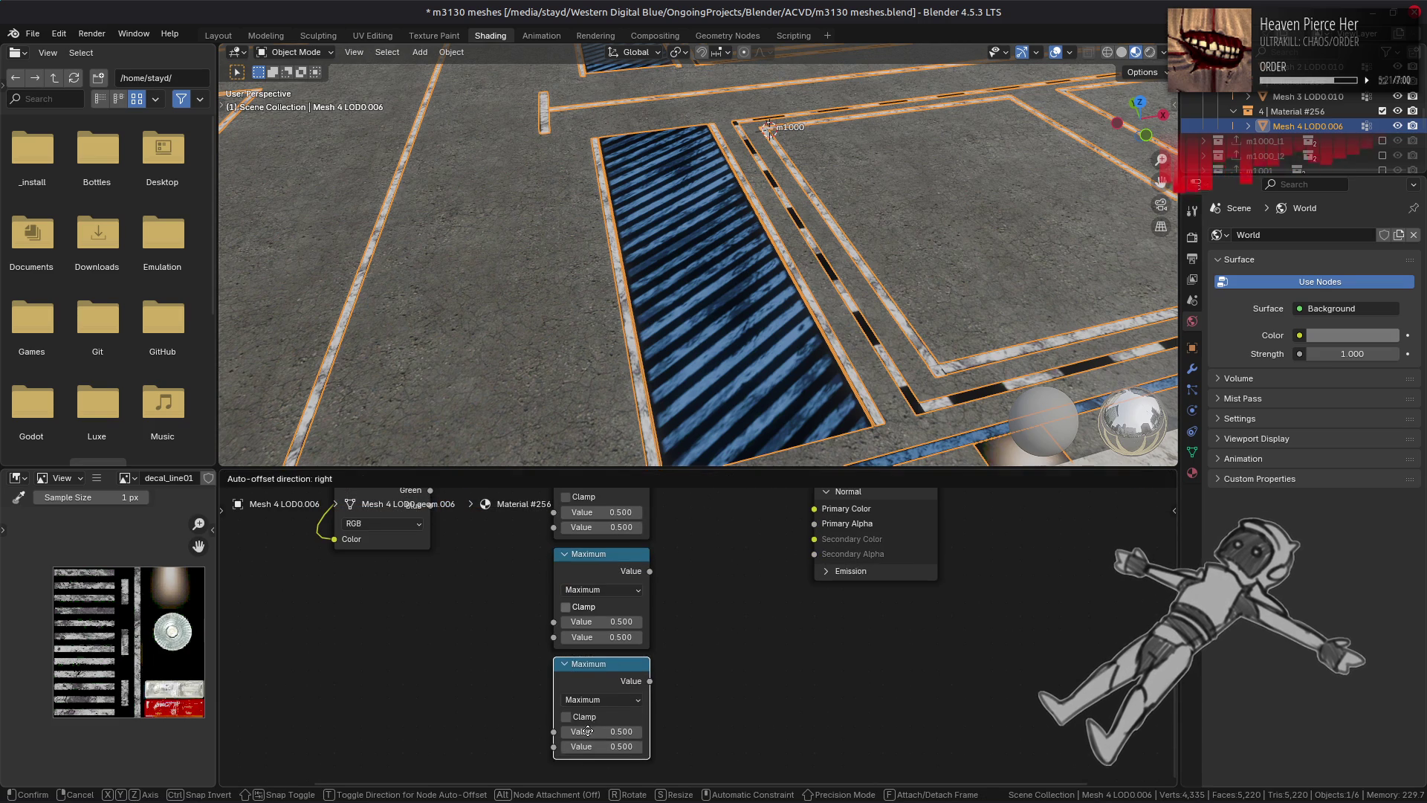
pyautogui.click(576, 677)
# Step: Wire the Red, Green and Blue channels through the chained Maximum nodes
pyautogui.moveTo(476, 647); pyautogui.dragTo(455, 735, button='middle')
pyautogui.moveTo(409, 563)
pyautogui.mouseDown()
pyautogui.moveTo(535, 590)
pyautogui.moveTo(459, 599)
pyautogui.moveTo(543, 614)
pyautogui.mouseUp()
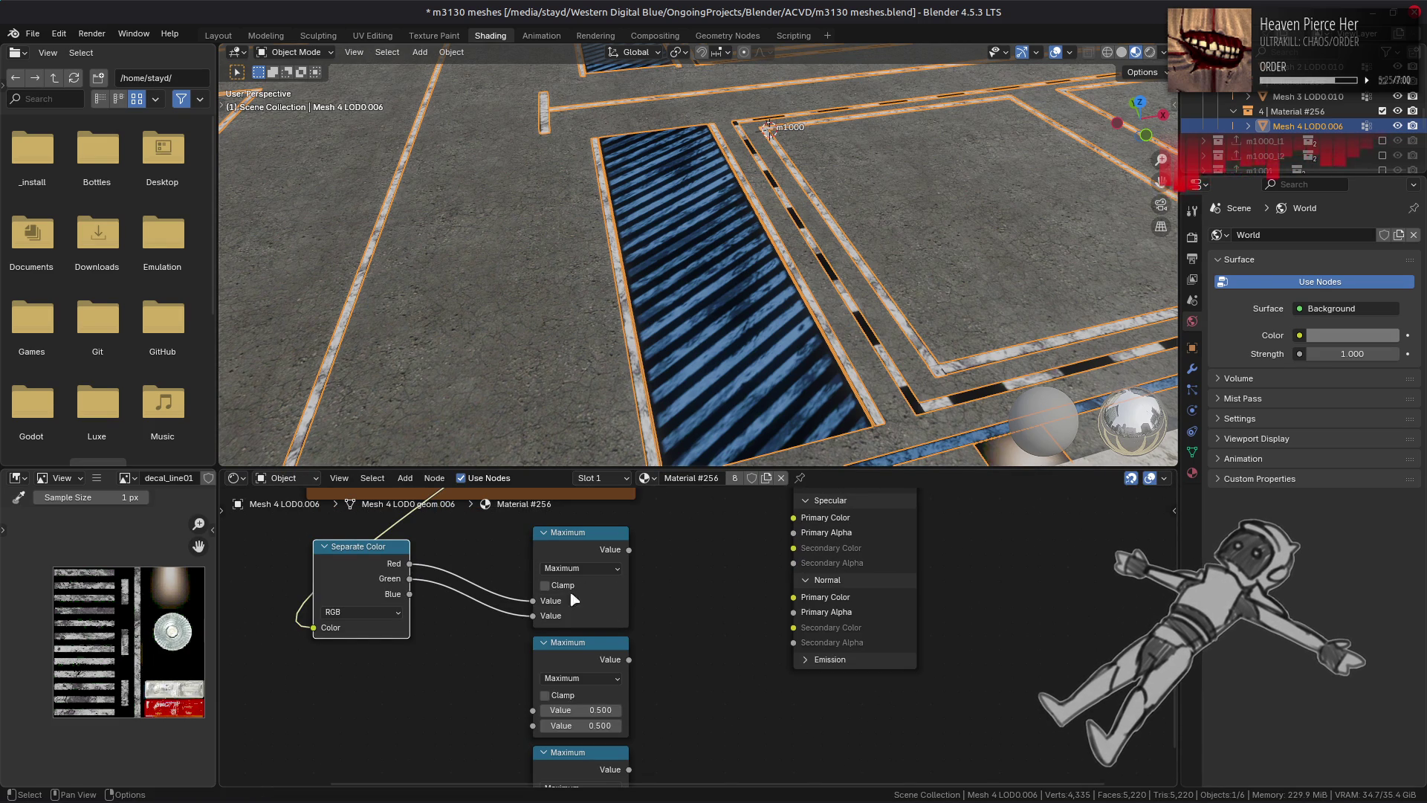
pyautogui.moveTo(629, 550); pyautogui.dragTo(534, 710)
pyautogui.moveTo(409, 594)
pyautogui.mouseDown()
pyautogui.moveTo(503, 720)
pyautogui.moveTo(546, 738)
pyautogui.moveTo(538, 727)
pyautogui.mouseUp()
pyautogui.moveTo(667, 698); pyautogui.dragTo(667, 545, button='middle')
pyautogui.moveTo(638, 515); pyautogui.dragTo(546, 673)
# Step: Set the last Maximum node's second value to 0.004
pyautogui.click(600, 692)
pyautogui.write('0.004')
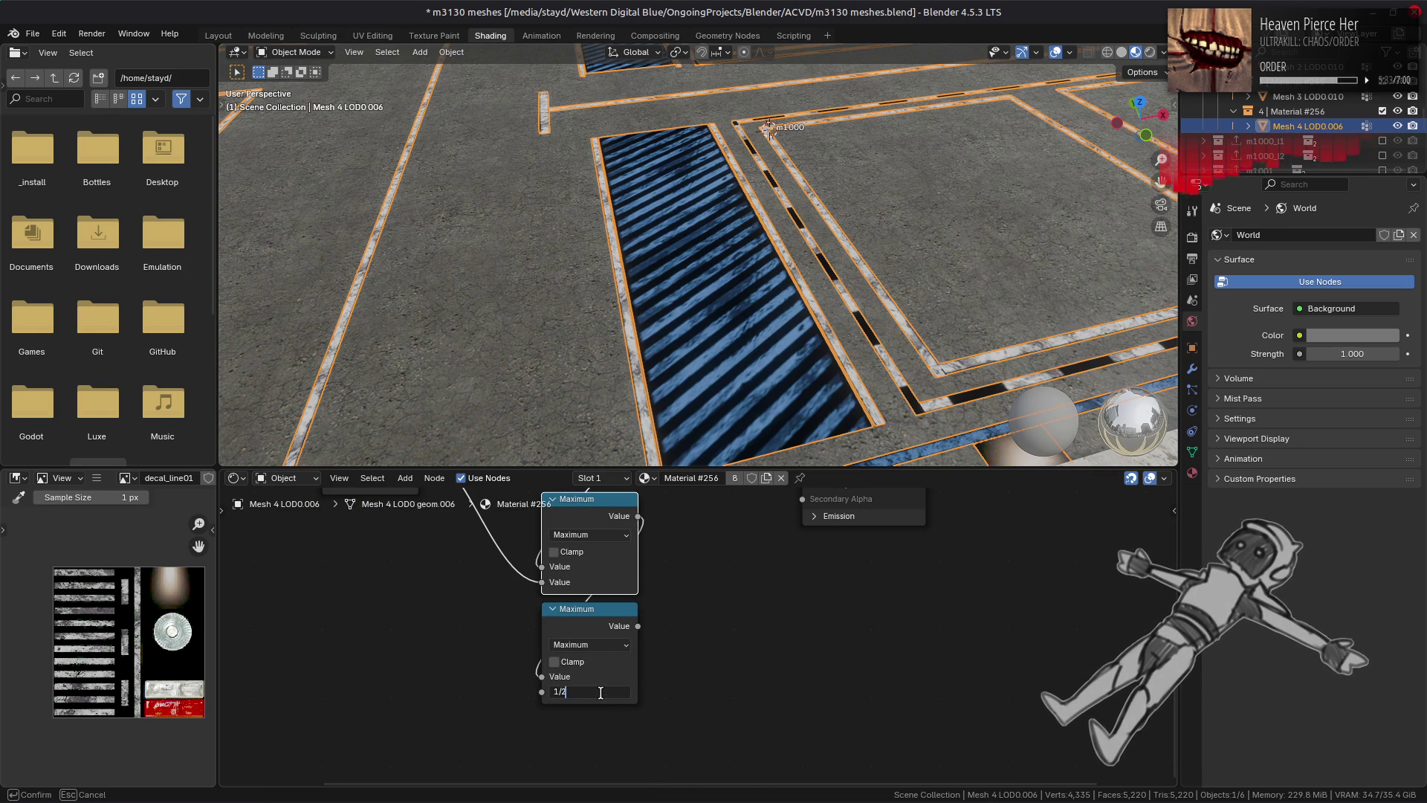
pyautogui.press('Return')
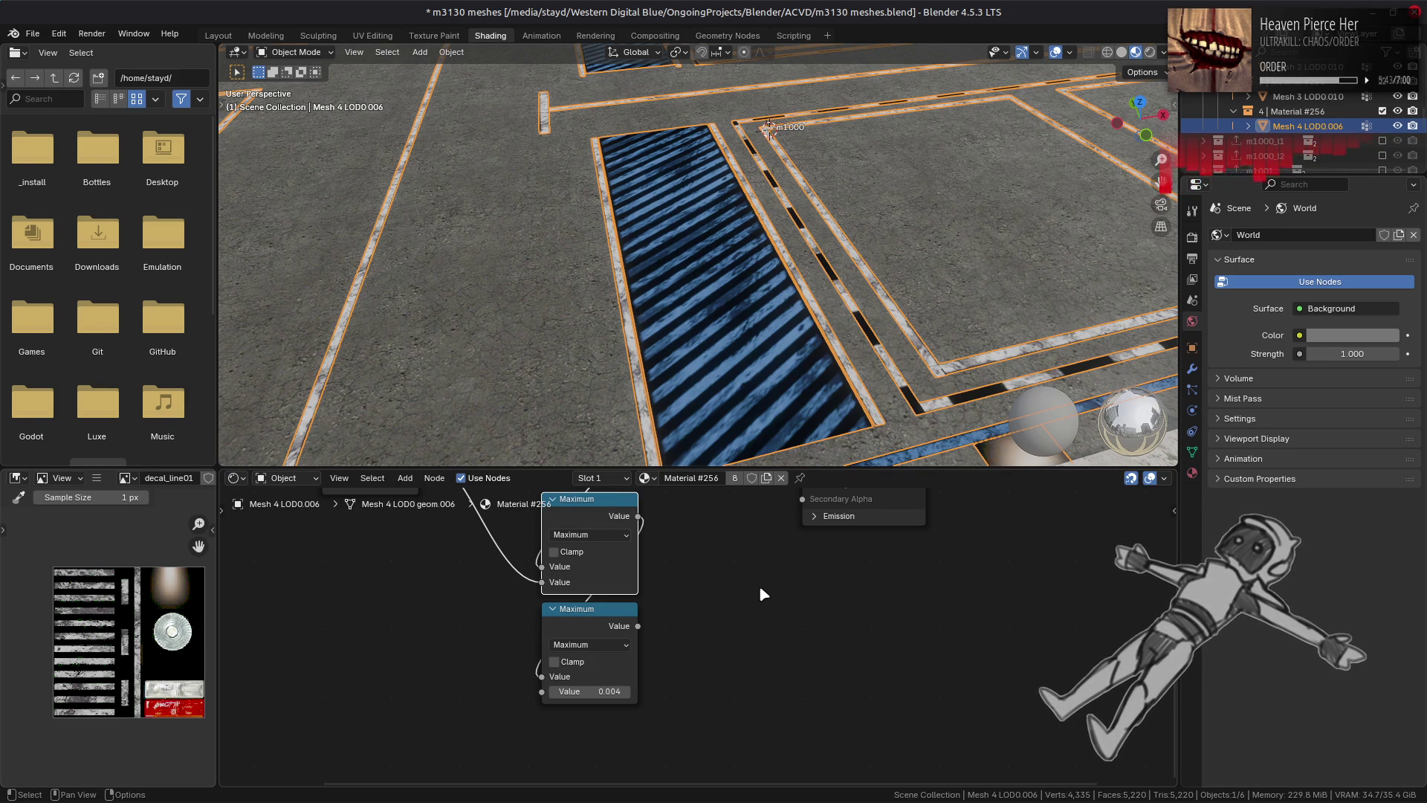
pyautogui.scroll(5, 759, 585)
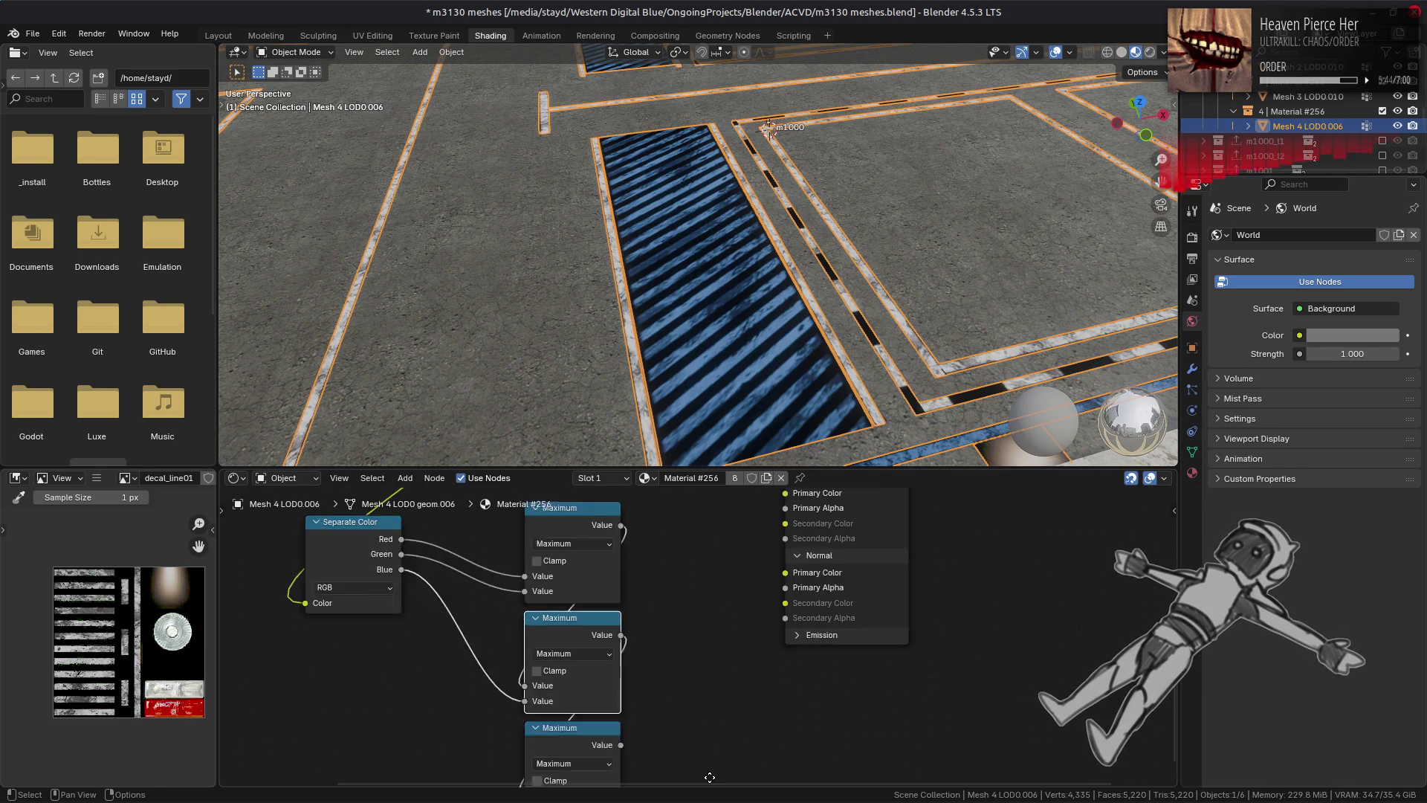
pyautogui.click(681, 593)
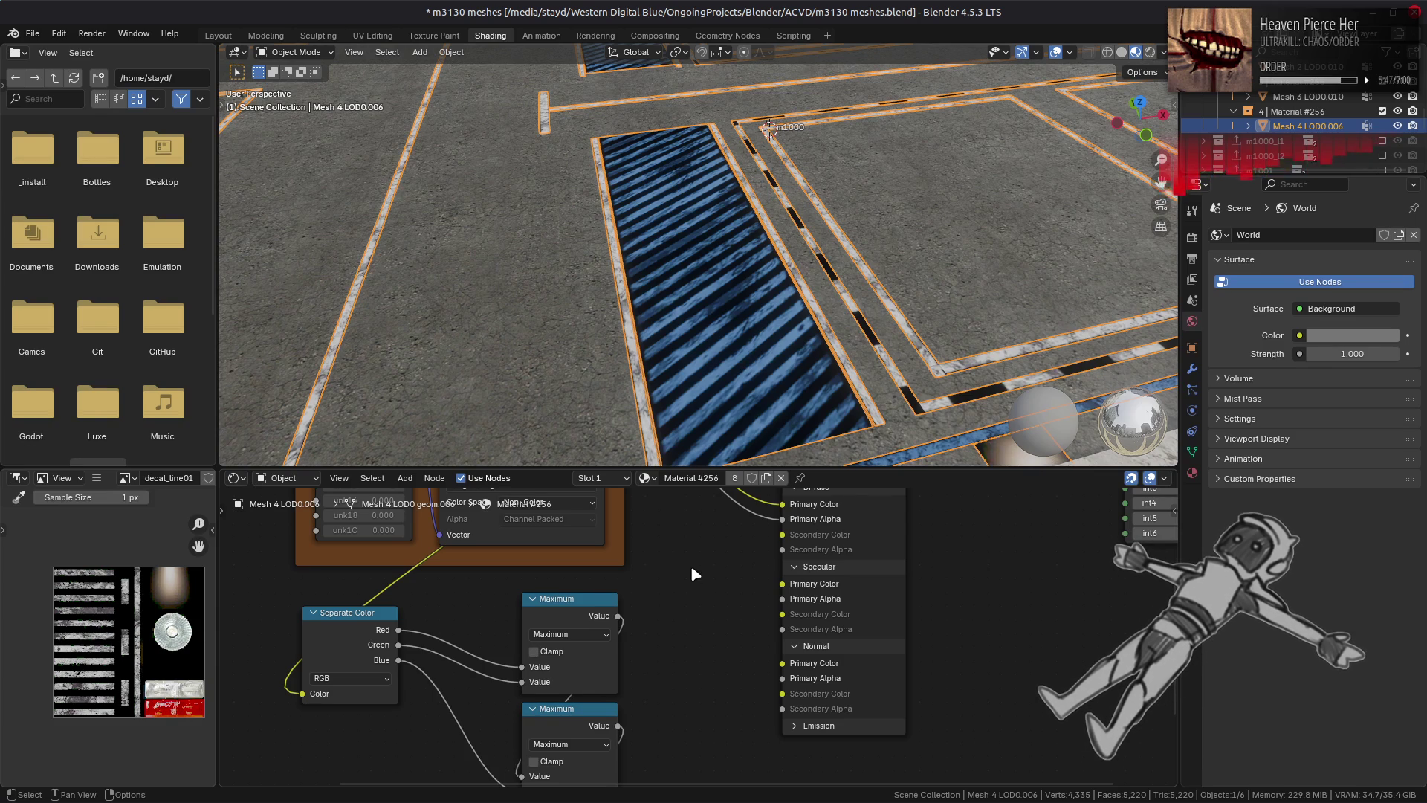
pyautogui.scroll(5, 689, 573)
# Step: Add a Mix node in Color mode with the Divide blending mode
pyautogui.hotkey('shift', 'a')
pyautogui.moveTo(647, 568)
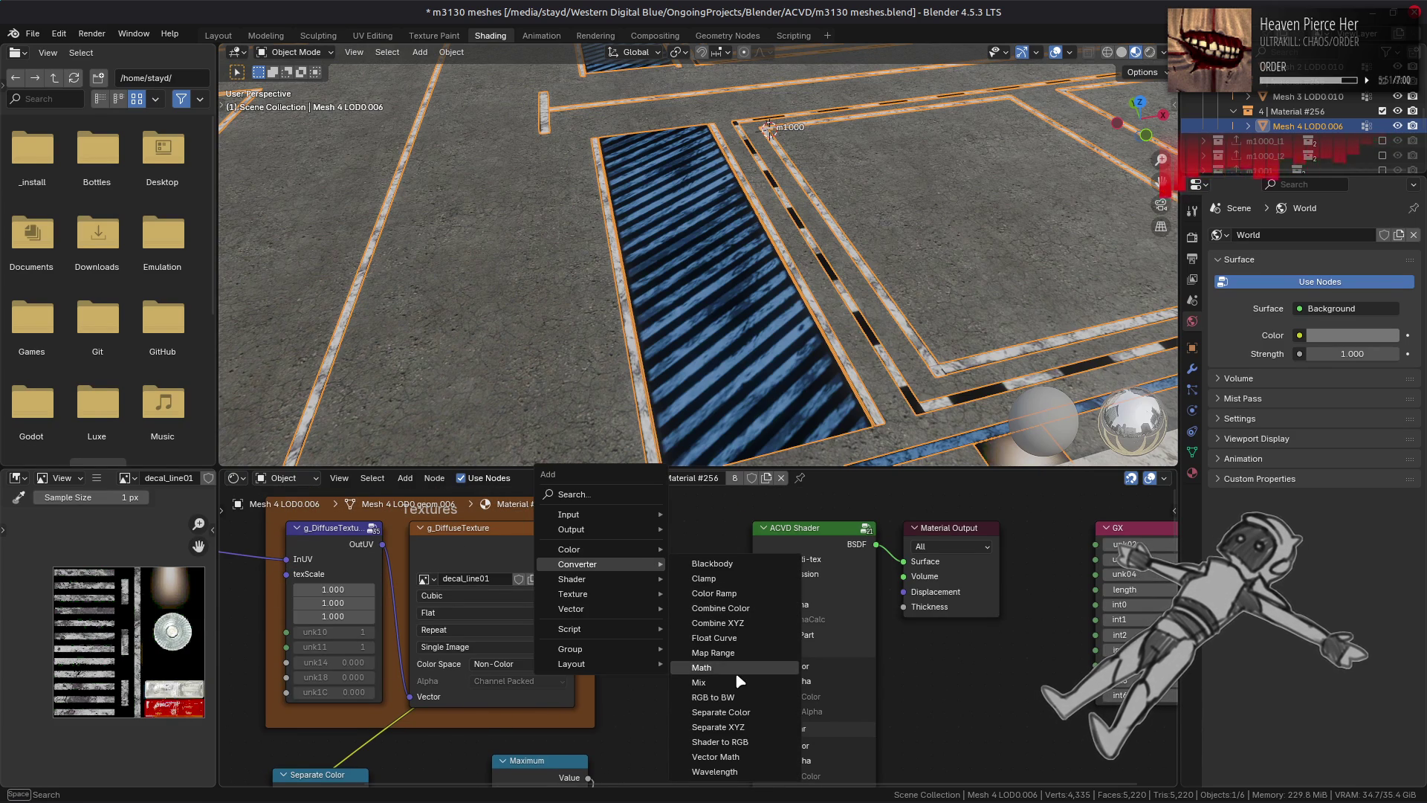
pyautogui.click(738, 681)
pyautogui.click(669, 583)
pyautogui.click(669, 579)
pyautogui.click(668, 638)
pyautogui.click(662, 595)
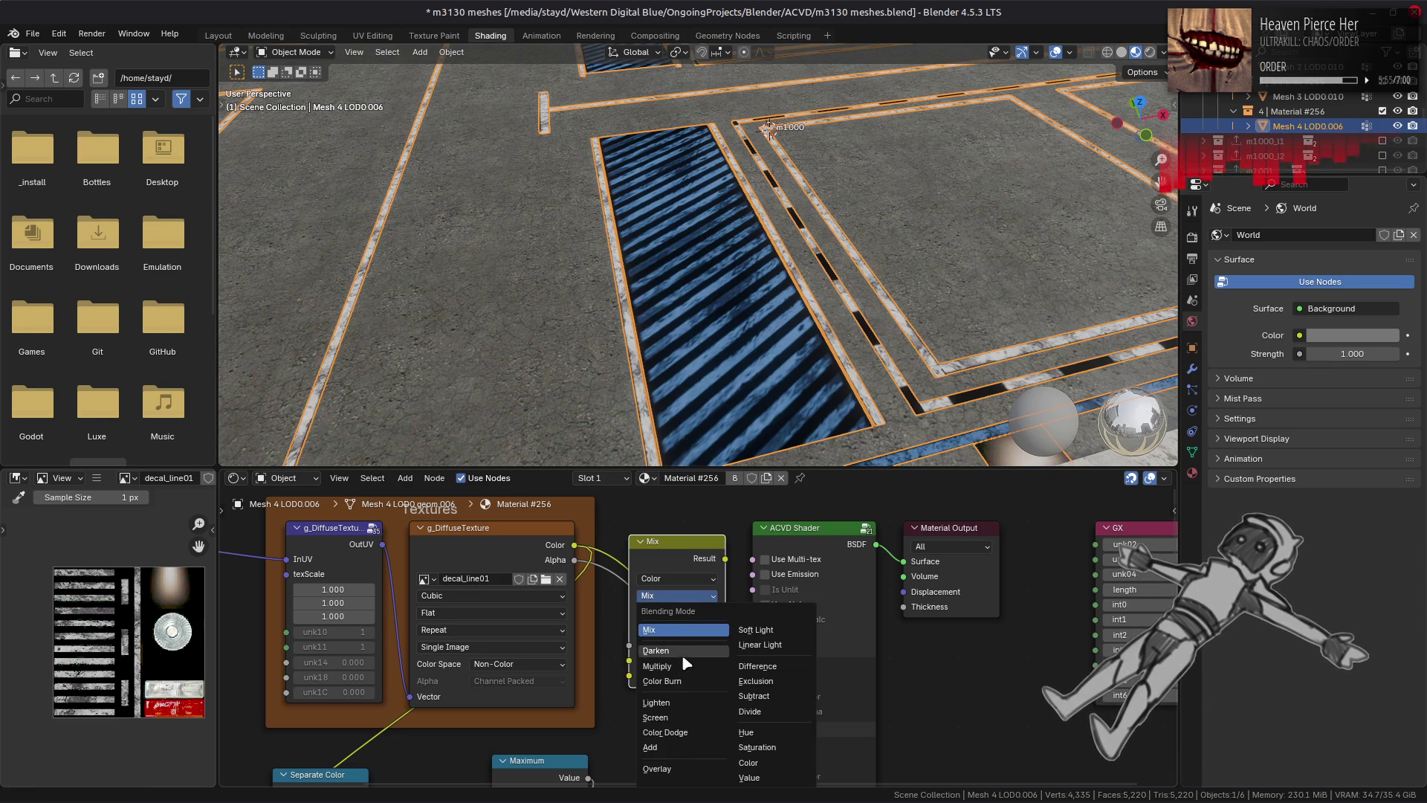
pyautogui.click(774, 715)
# Step: Link the decal colour into Divide's A input and the channel maximum into B
pyautogui.moveTo(579, 561); pyautogui.dragTo(633, 649)
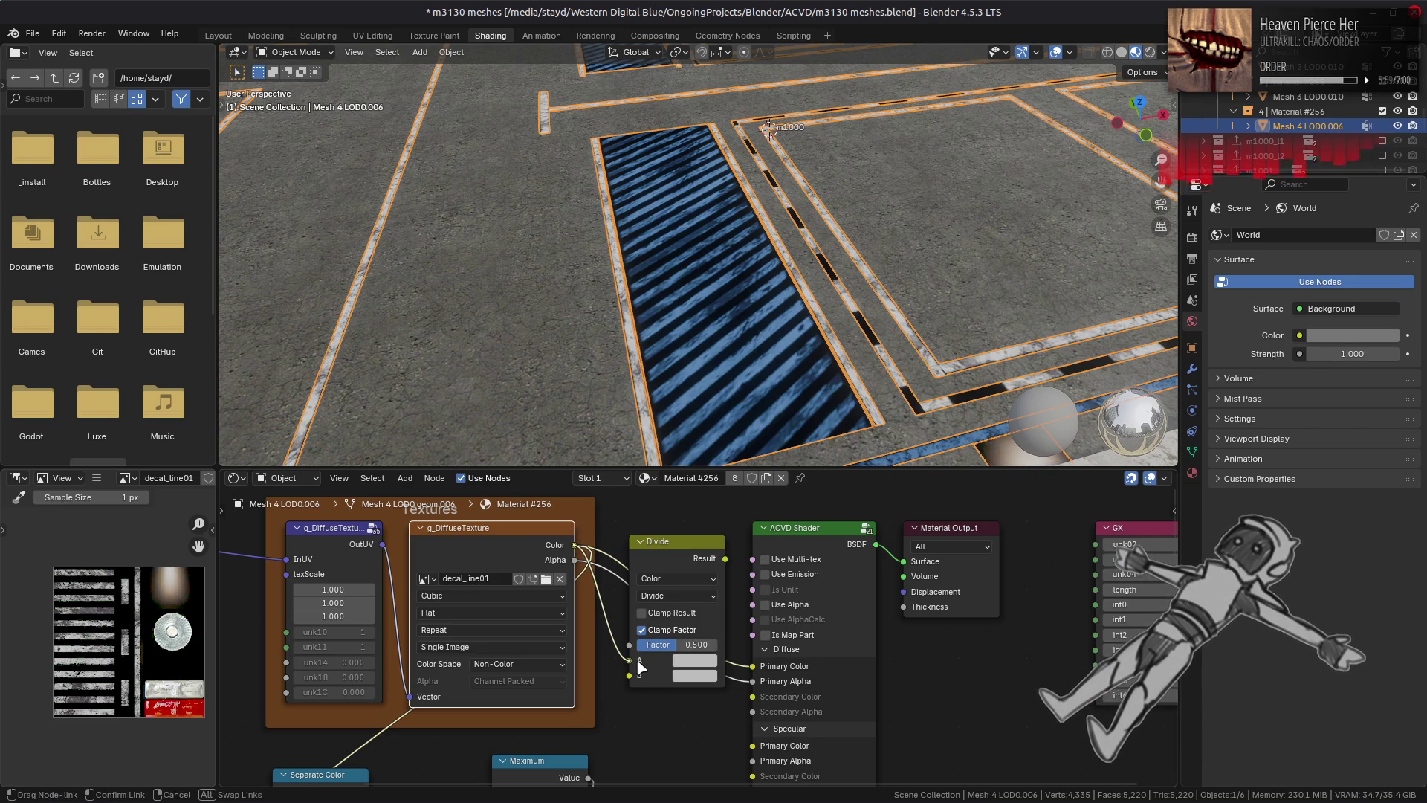
pyautogui.scroll(-10, 639, 728)
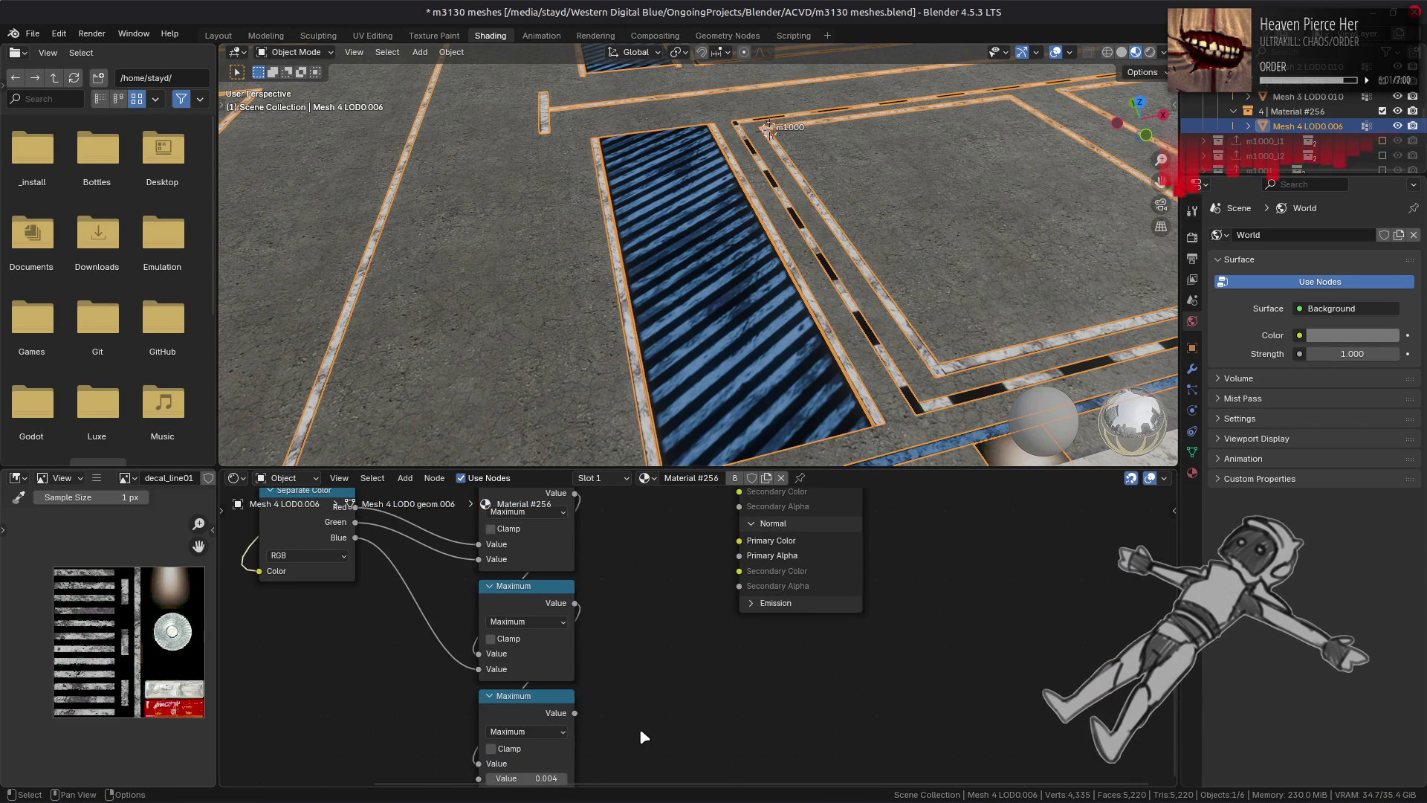
pyautogui.moveTo(576, 713)
pyautogui.mouseDown()
pyautogui.moveTo(576, 513)
pyautogui.moveTo(615, 573)
pyautogui.mouseUp()
pyautogui.moveTo(616, 572); pyautogui.dragTo(602, 649, button='middle')
# Step: Duplicate it as a Multiply mix fed by the Divide result, feeding the shader's diffuse colour
pyautogui.click(636, 529)
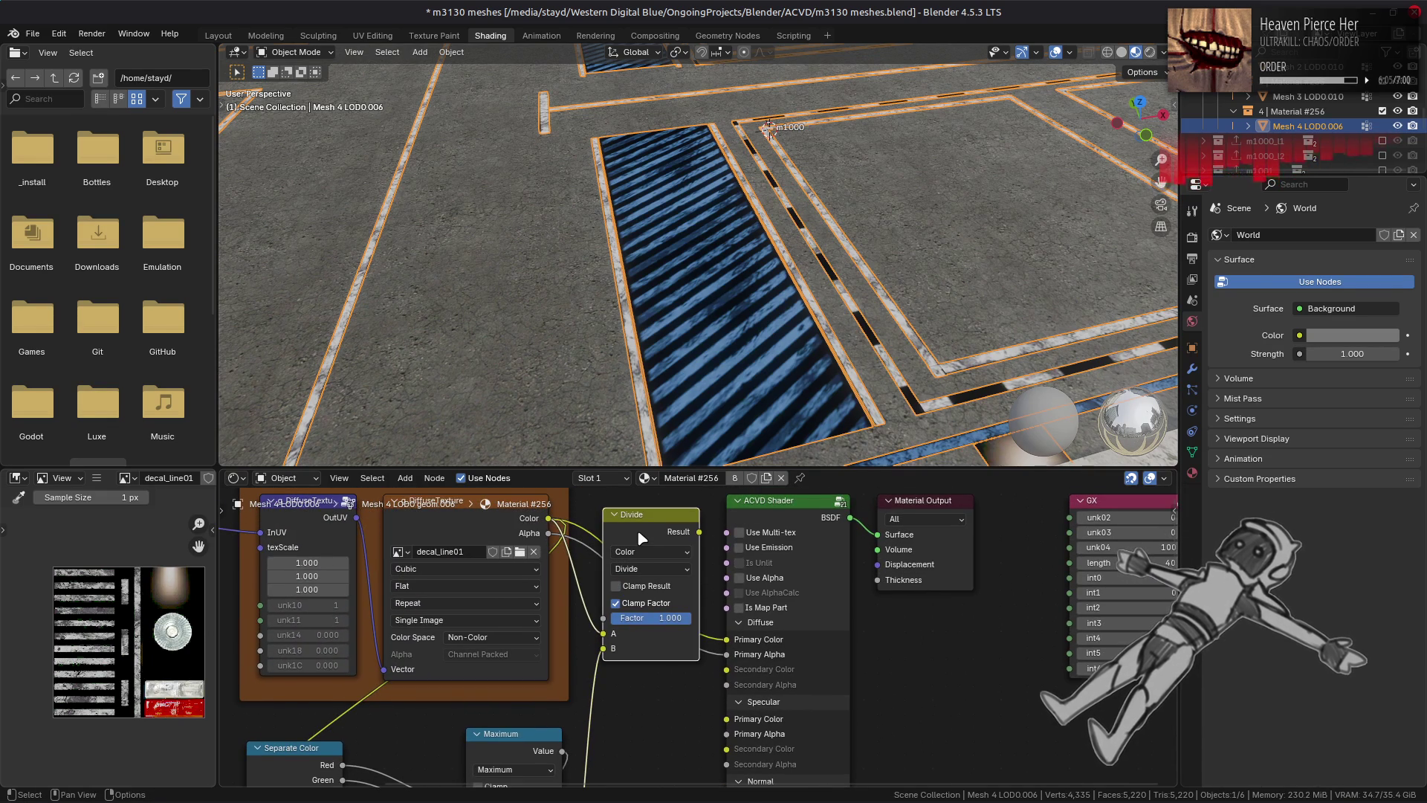
pyautogui.hotkey('shift', 'd')
pyautogui.click(635, 781)
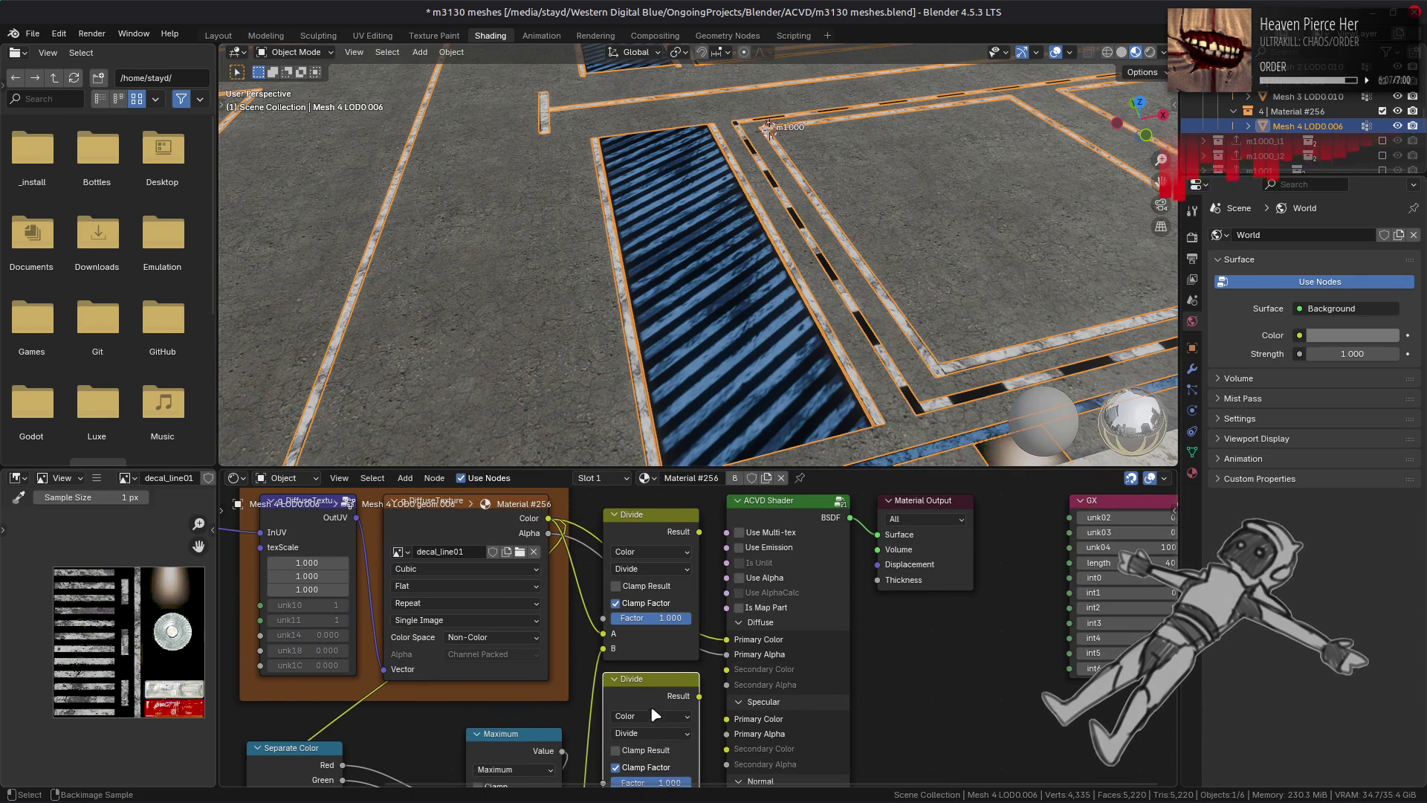
pyautogui.click(653, 733)
pyautogui.click(646, 605)
pyautogui.moveTo(684, 573)
pyautogui.mouseDown()
pyautogui.moveTo(617, 773)
pyautogui.moveTo(603, 722)
pyautogui.mouseUp()
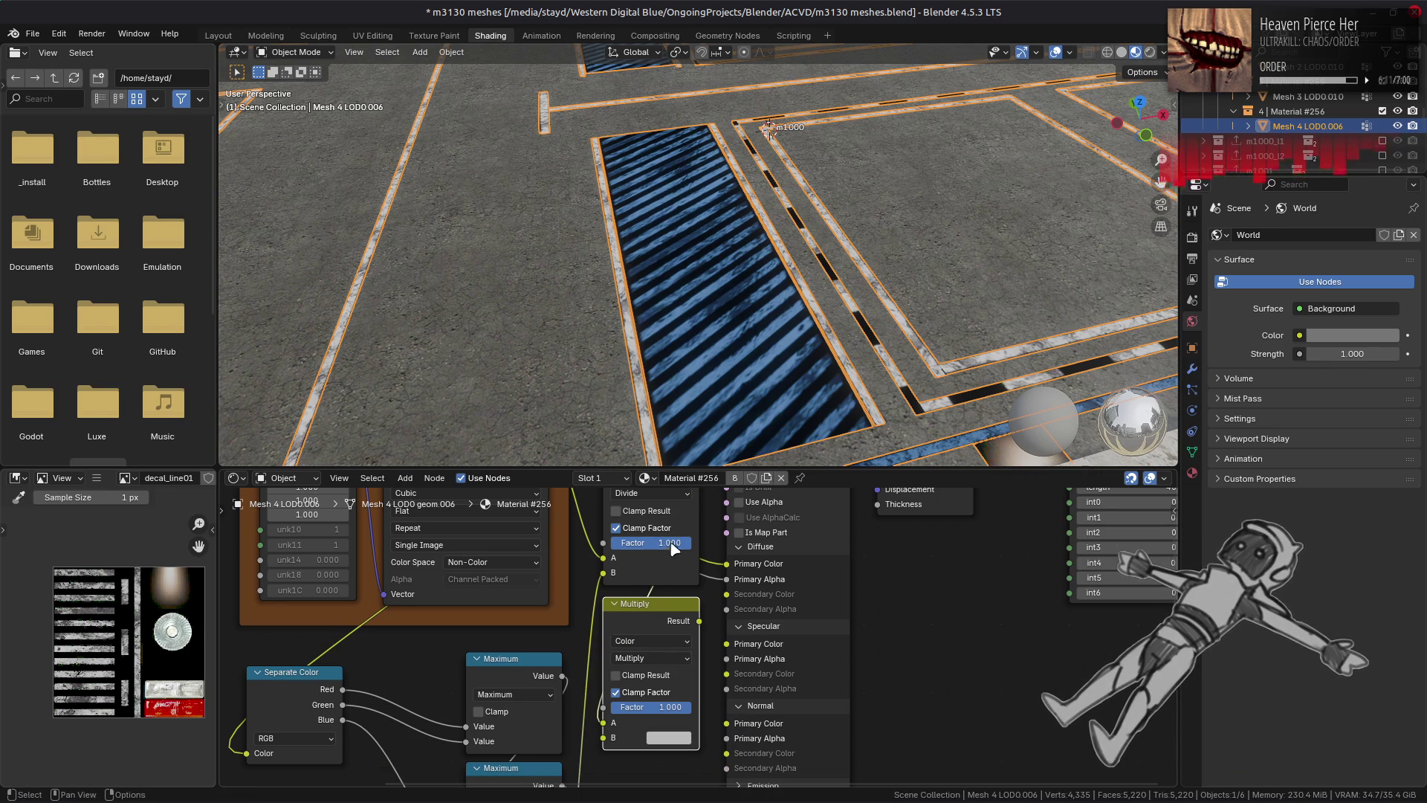
pyautogui.scroll(-3, 671, 559)
pyautogui.moveTo(595, 663)
pyautogui.mouseDown()
pyautogui.moveTo(574, 705)
pyautogui.moveTo(598, 672)
pyautogui.mouseUp()
pyautogui.moveTo(684, 541); pyautogui.dragTo(661, 644, button='middle')
pyautogui.moveTo(666, 649); pyautogui.dragTo(688, 592)
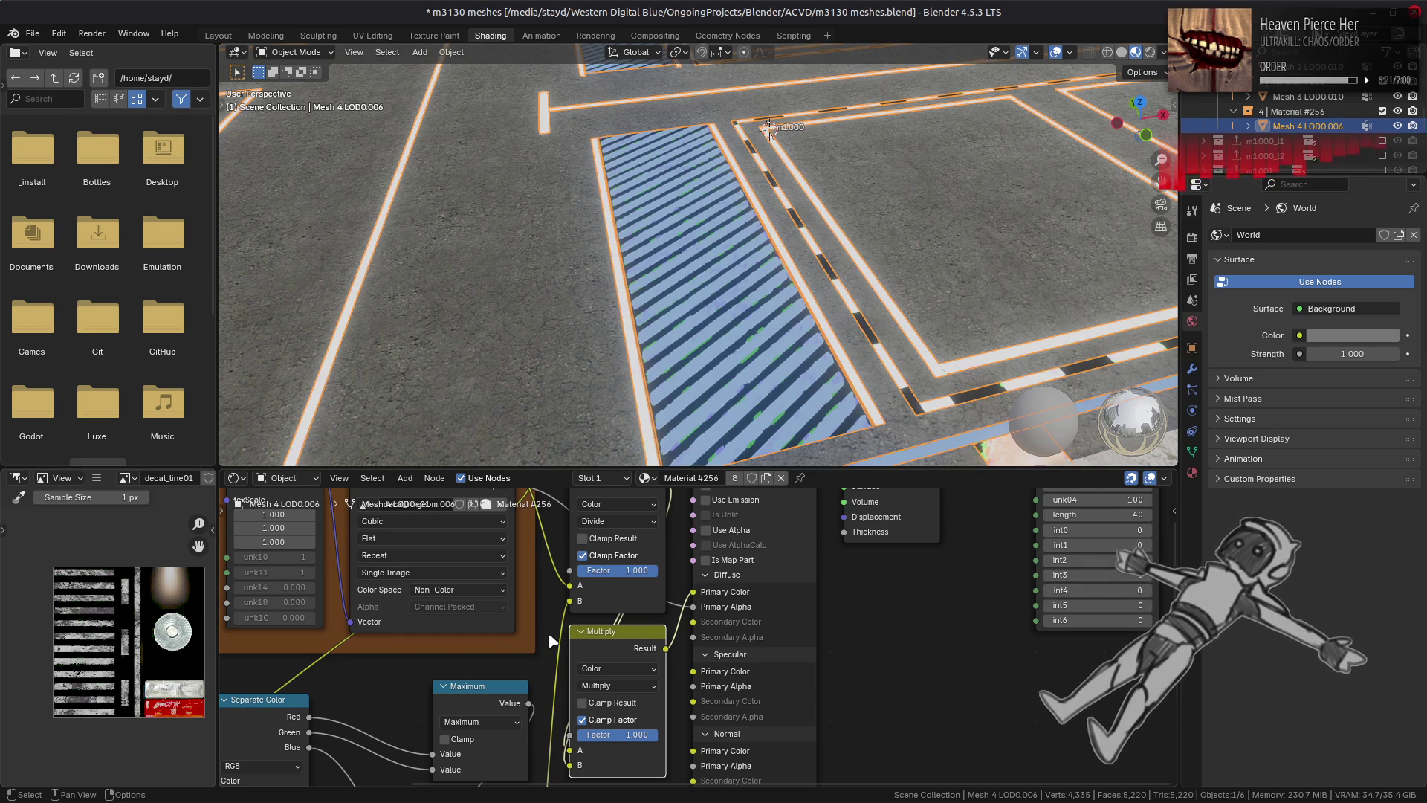
pyautogui.keyDown('shift'); pyautogui.scroll(-5, 547, 623); pyautogui.keyUp('shift')
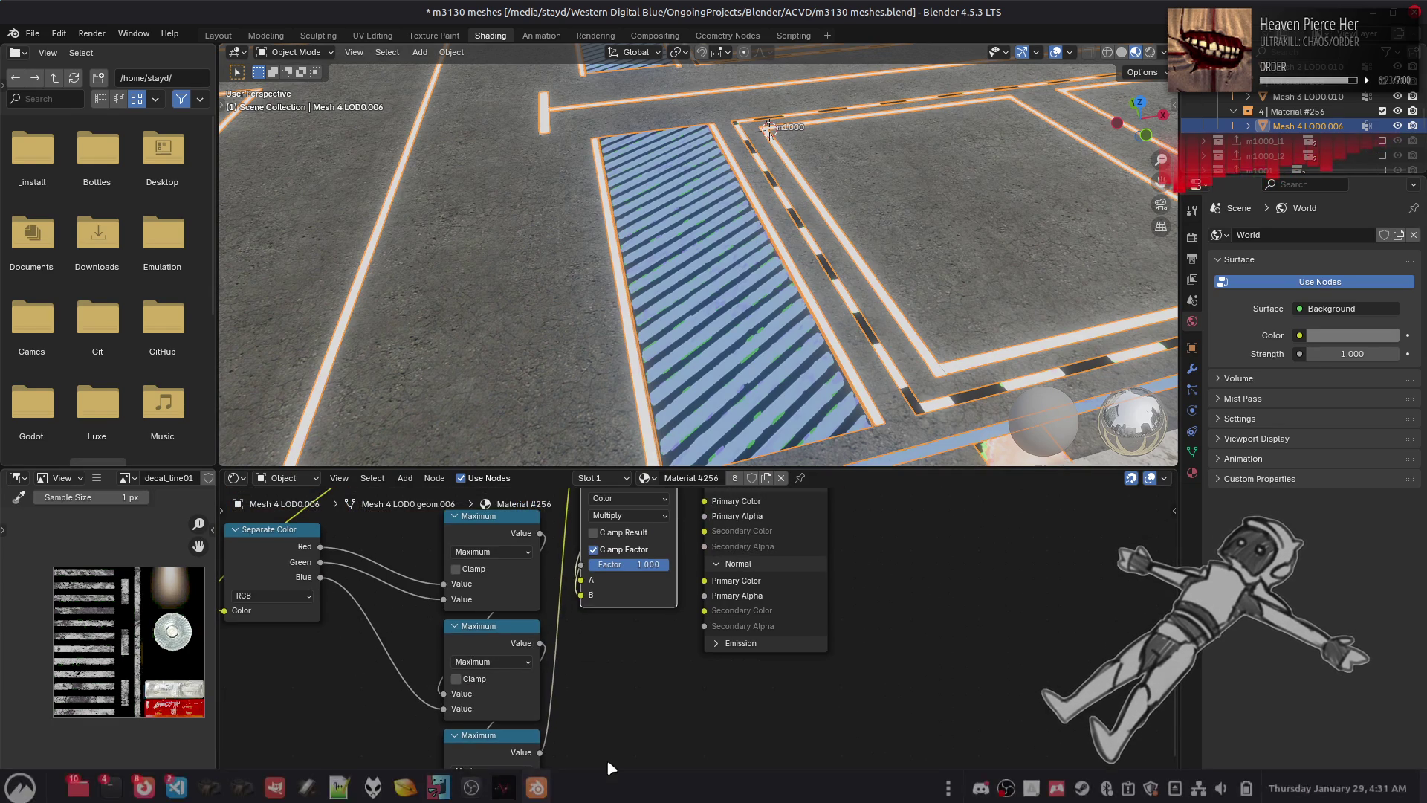
# Step: Add a Multiply math node squaring the channel maximum and connect it to the shader
pyautogui.hotkey('shift', 'a')
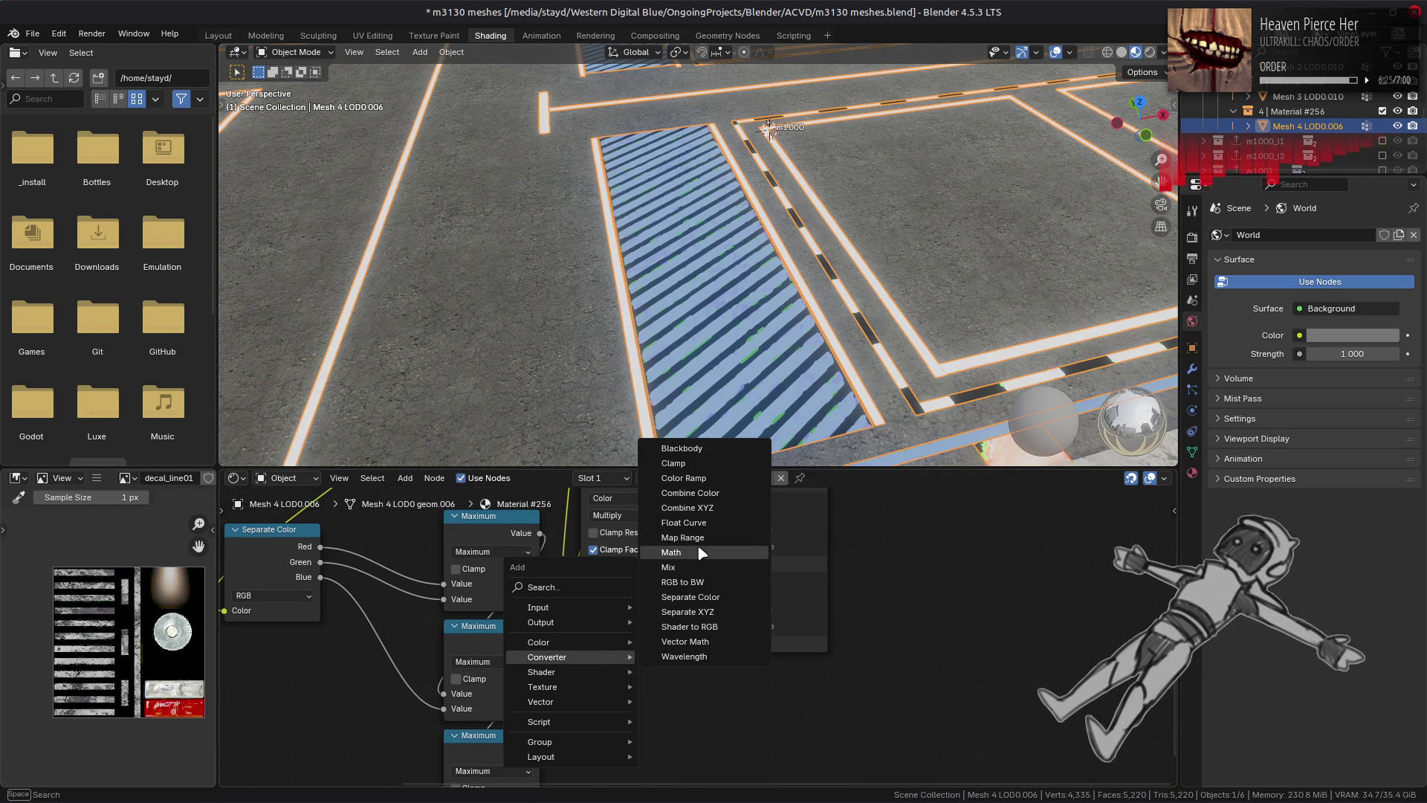
pyautogui.click(703, 550)
pyautogui.click(578, 626)
pyautogui.click(629, 661)
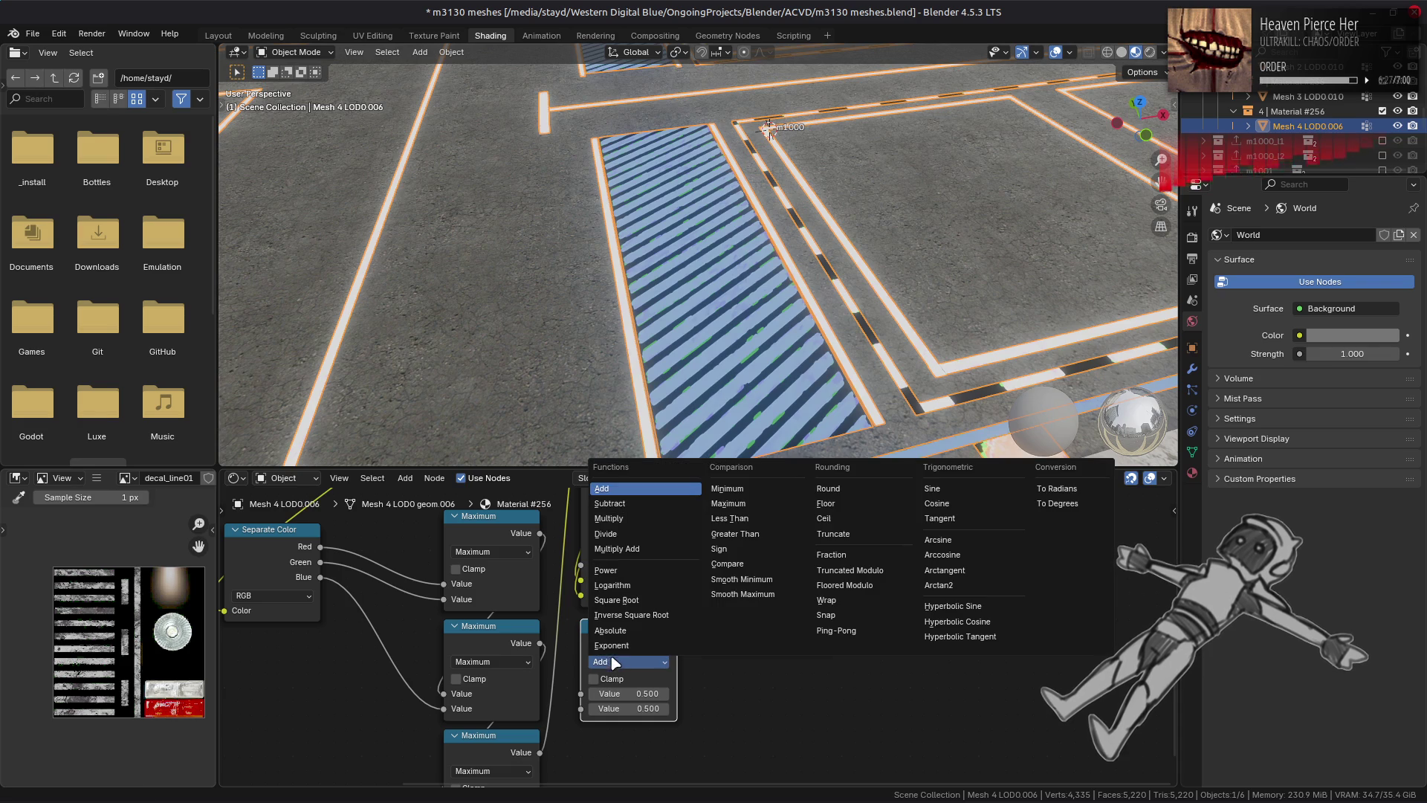
pyautogui.click(634, 529)
pyautogui.moveTo(573, 616); pyautogui.dragTo(573, 742, button='middle')
pyautogui.keyDown('shift'); pyautogui.scroll(3, 565, 725); pyautogui.keyUp('shift')
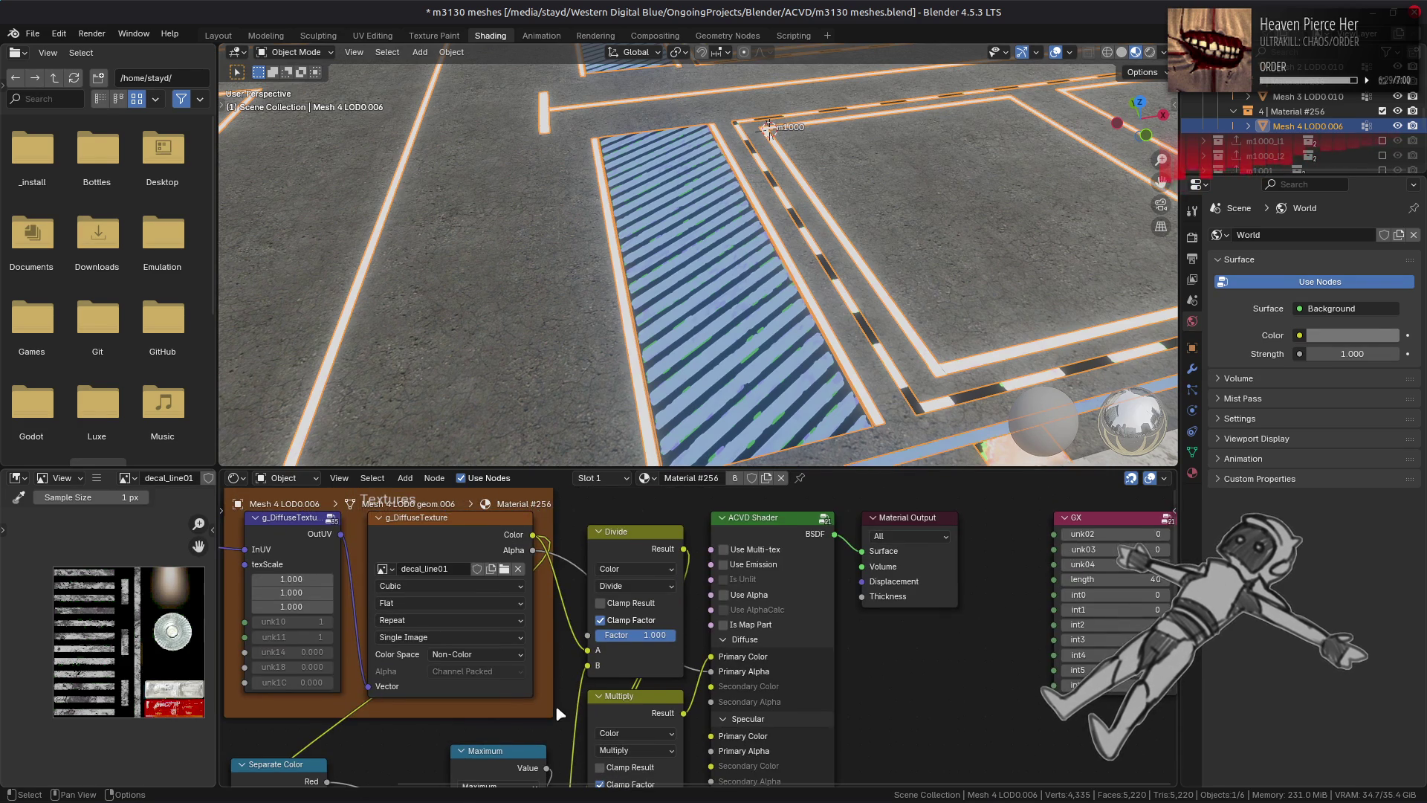
pyautogui.keyDown('shift'); pyautogui.scroll(-6, 582, 624); pyautogui.keyUp('shift')
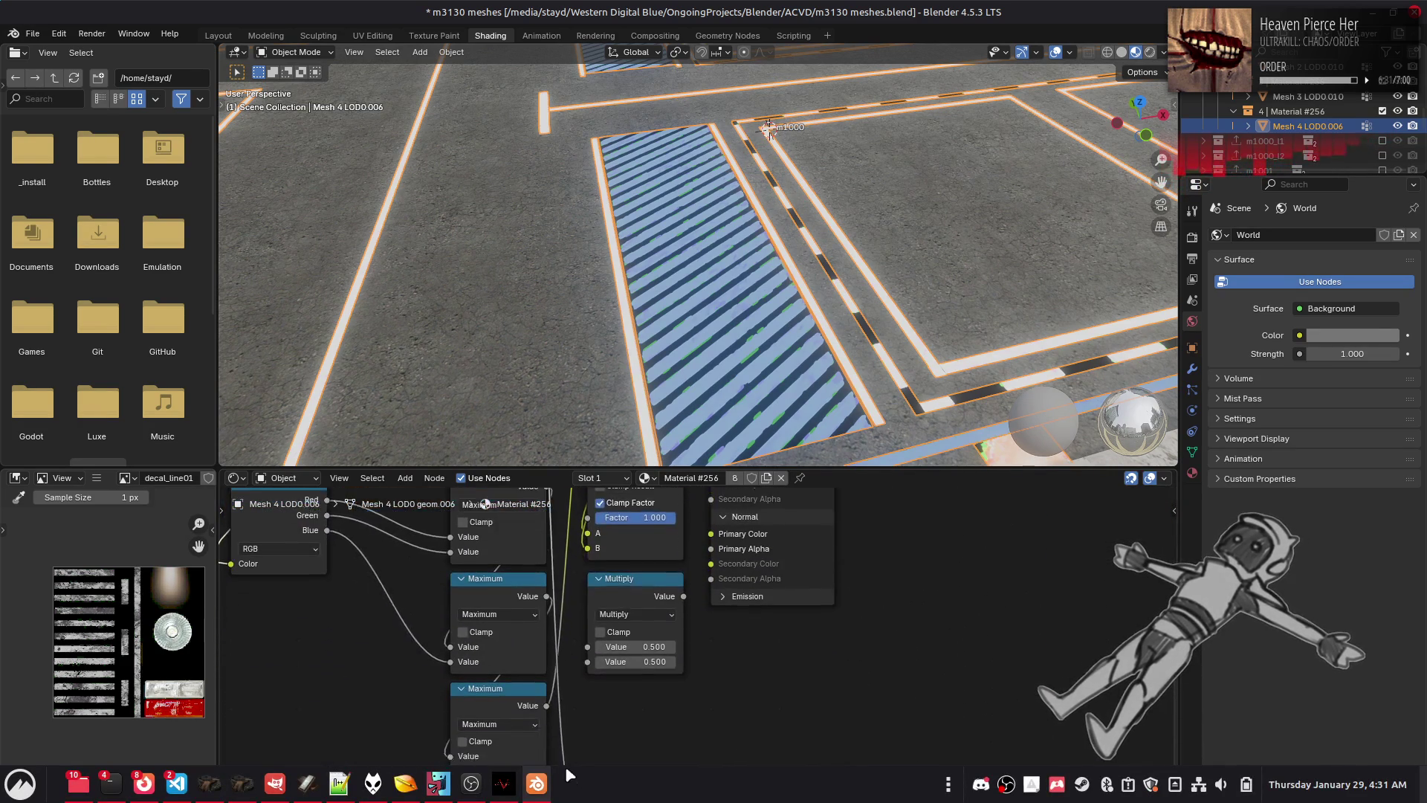
pyautogui.moveTo(585, 623); pyautogui.dragTo(587, 622)
pyautogui.moveTo(547, 556); pyautogui.dragTo(587, 606)
pyautogui.moveTo(683, 555)
pyautogui.mouseDown()
pyautogui.moveTo(631, 377)
pyautogui.moveTo(666, 693)
pyautogui.moveTo(717, 687)
pyautogui.mouseUp()
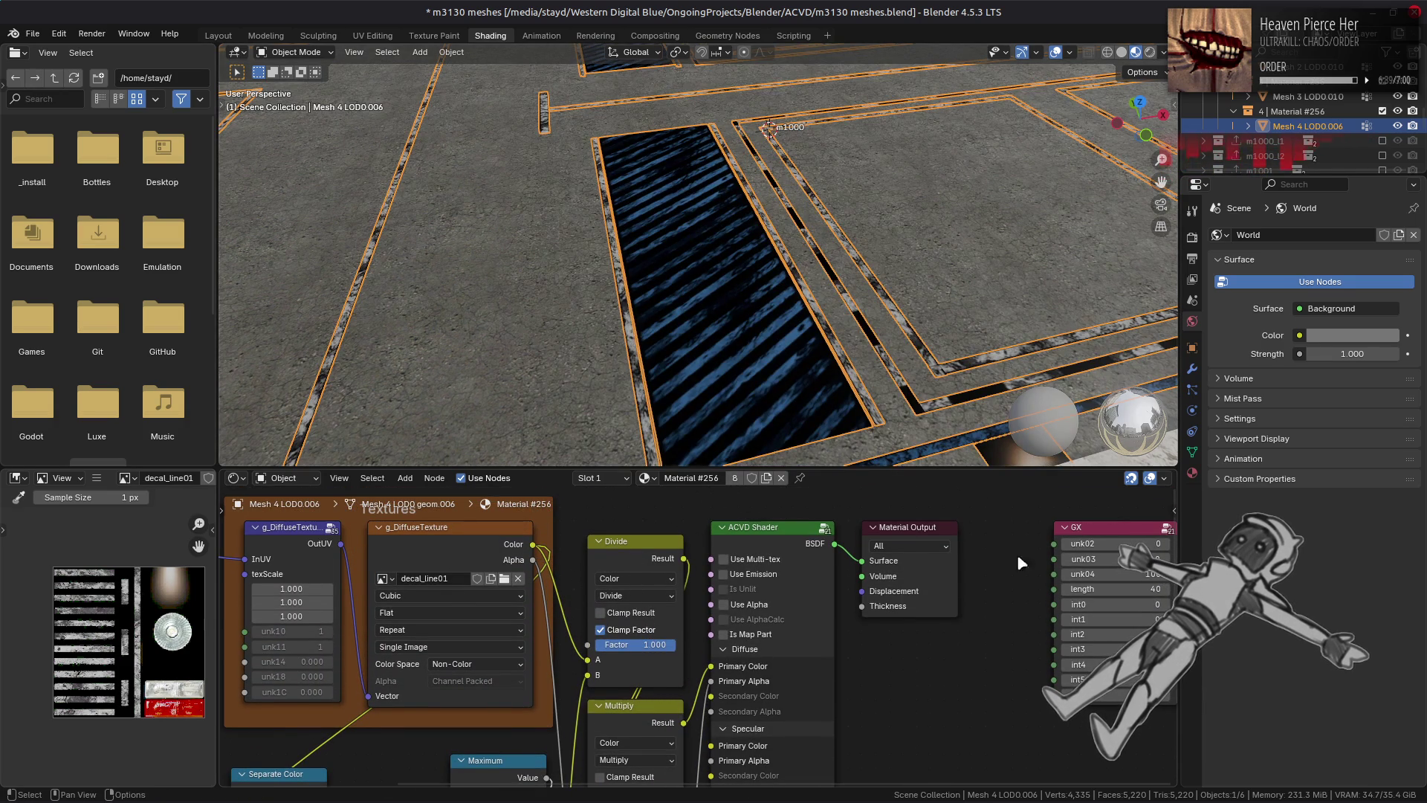
# Step: Enable Use Alpha on the ACVD Shader and set Material #256's render method to Blended
pyautogui.click(744, 605)
pyautogui.click(1191, 472)
pyautogui.scroll(-15, 1300, 615)
pyautogui.click(1334, 596)
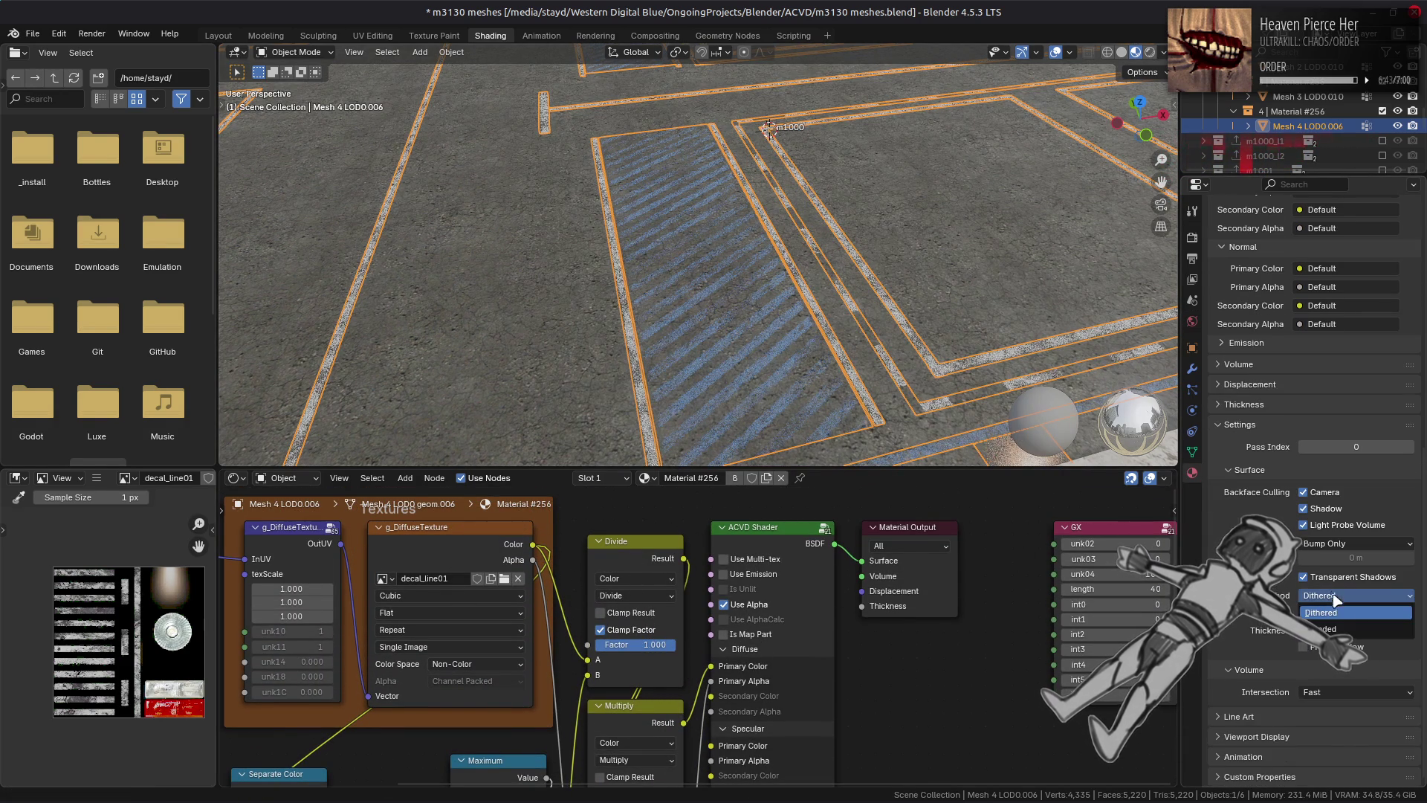
pyautogui.click(1334, 628)
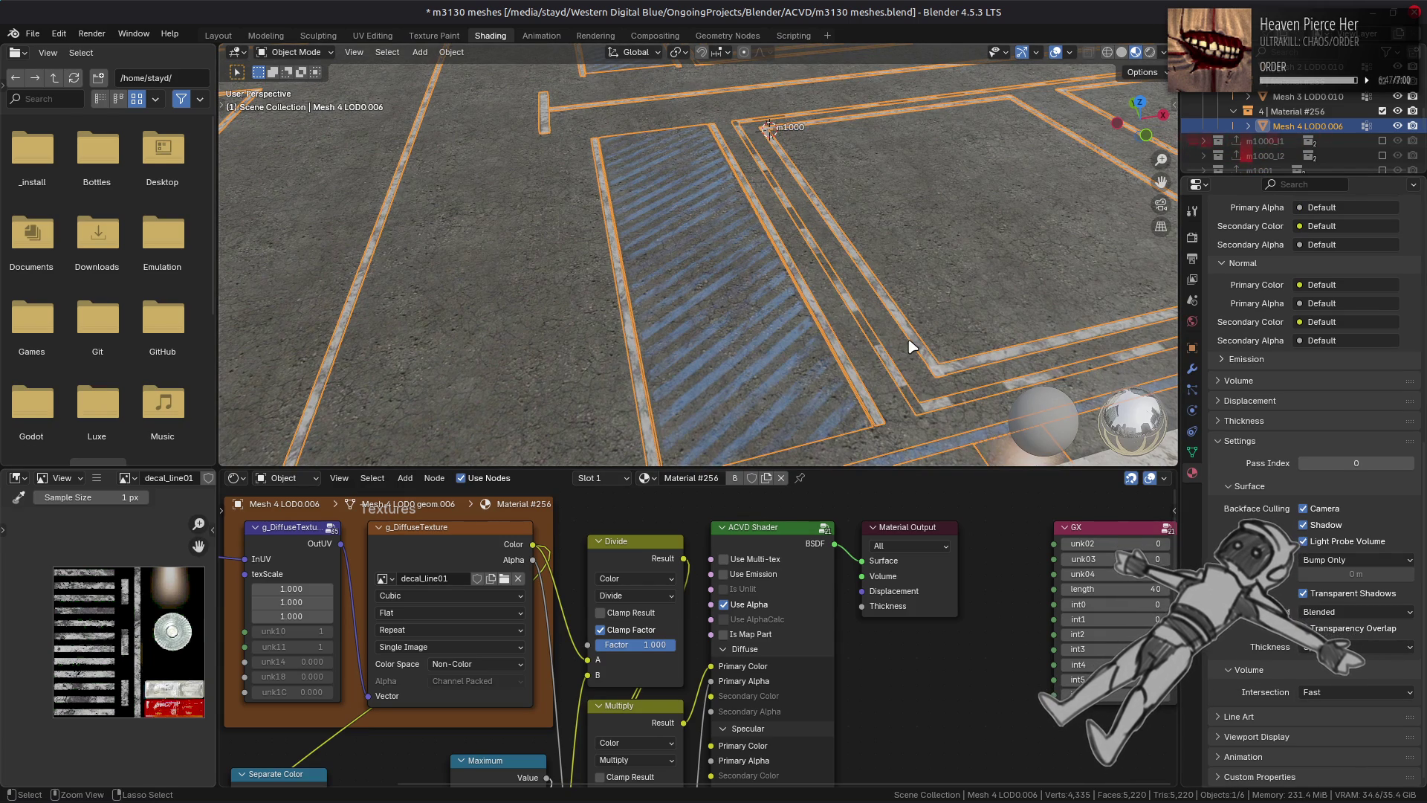
pyautogui.hotkey('ctrl', 'z')
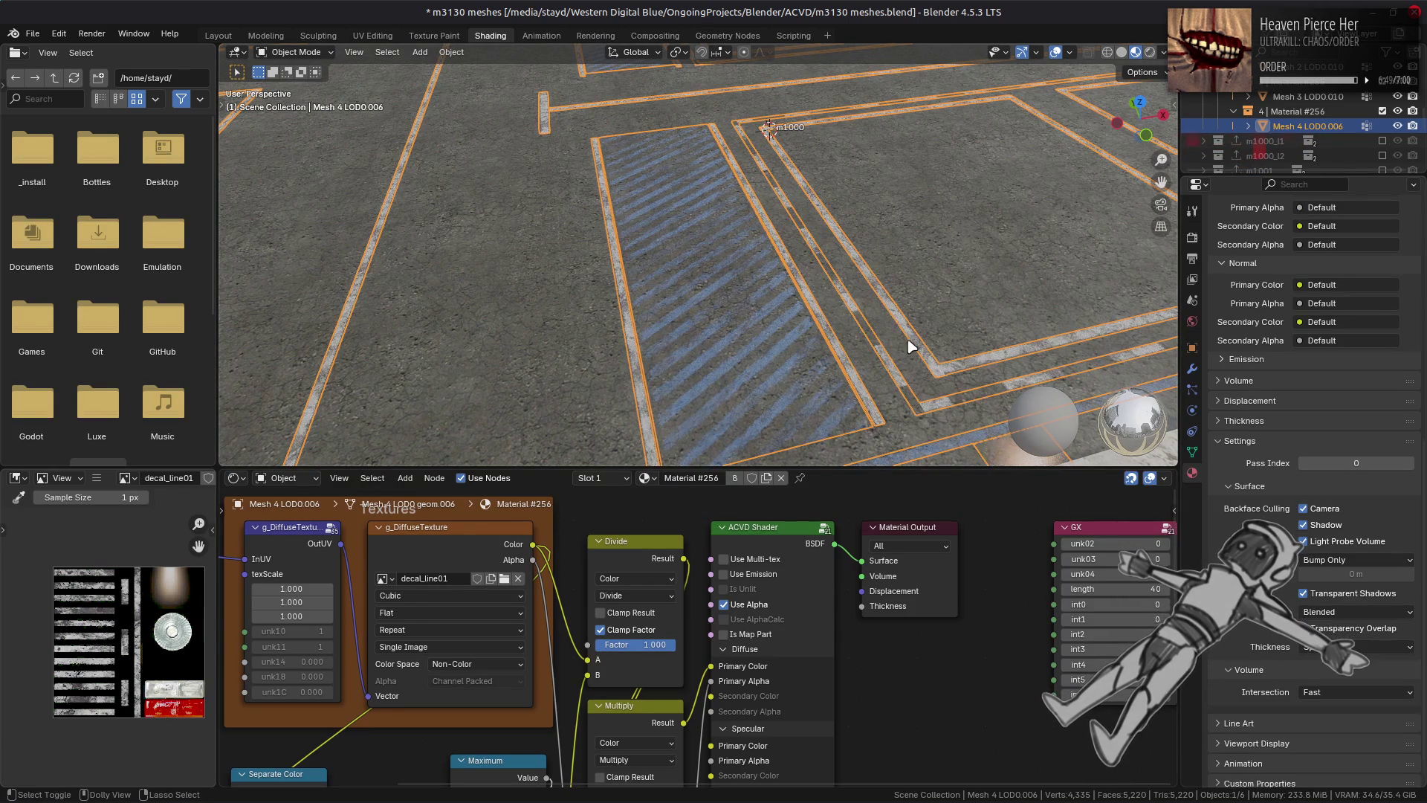
# Step: In the Layout workspace, orbit to the rooftop and select the road-marking decal mesh beside the barrier
pyautogui.click(218, 35)
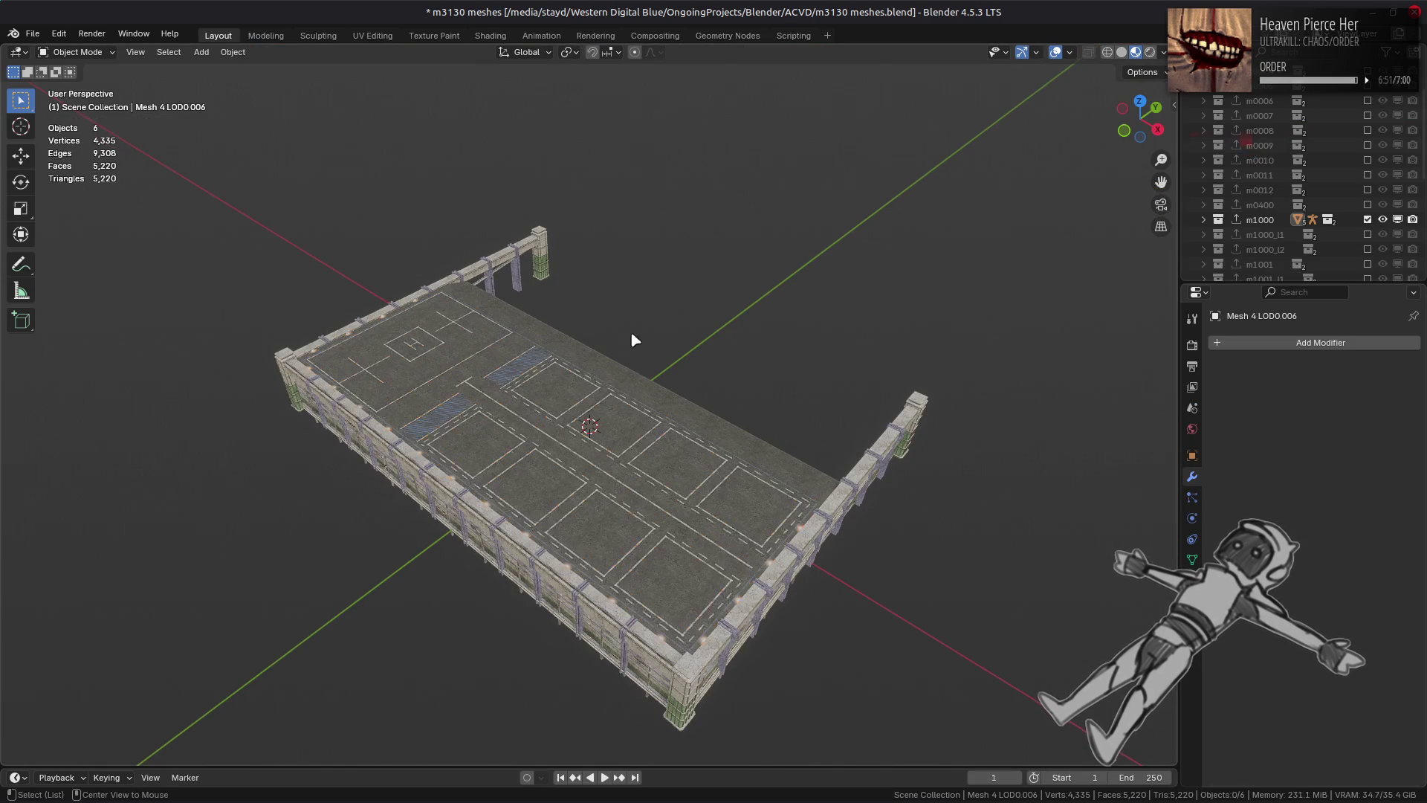
pyautogui.moveTo(614, 388)
pyautogui.mouseDown(button='middle')
pyautogui.moveTo(701, 376)
pyautogui.moveTo(629, 406)
pyautogui.moveTo(659, 344)
pyautogui.moveTo(637, 359)
pyautogui.moveTo(682, 364)
pyautogui.moveTo(605, 335)
pyautogui.moveTo(714, 340)
pyautogui.moveTo(678, 392)
pyautogui.moveTo(1063, 385)
pyautogui.mouseUp(button='middle')
pyautogui.scroll(-5, 605, 335)
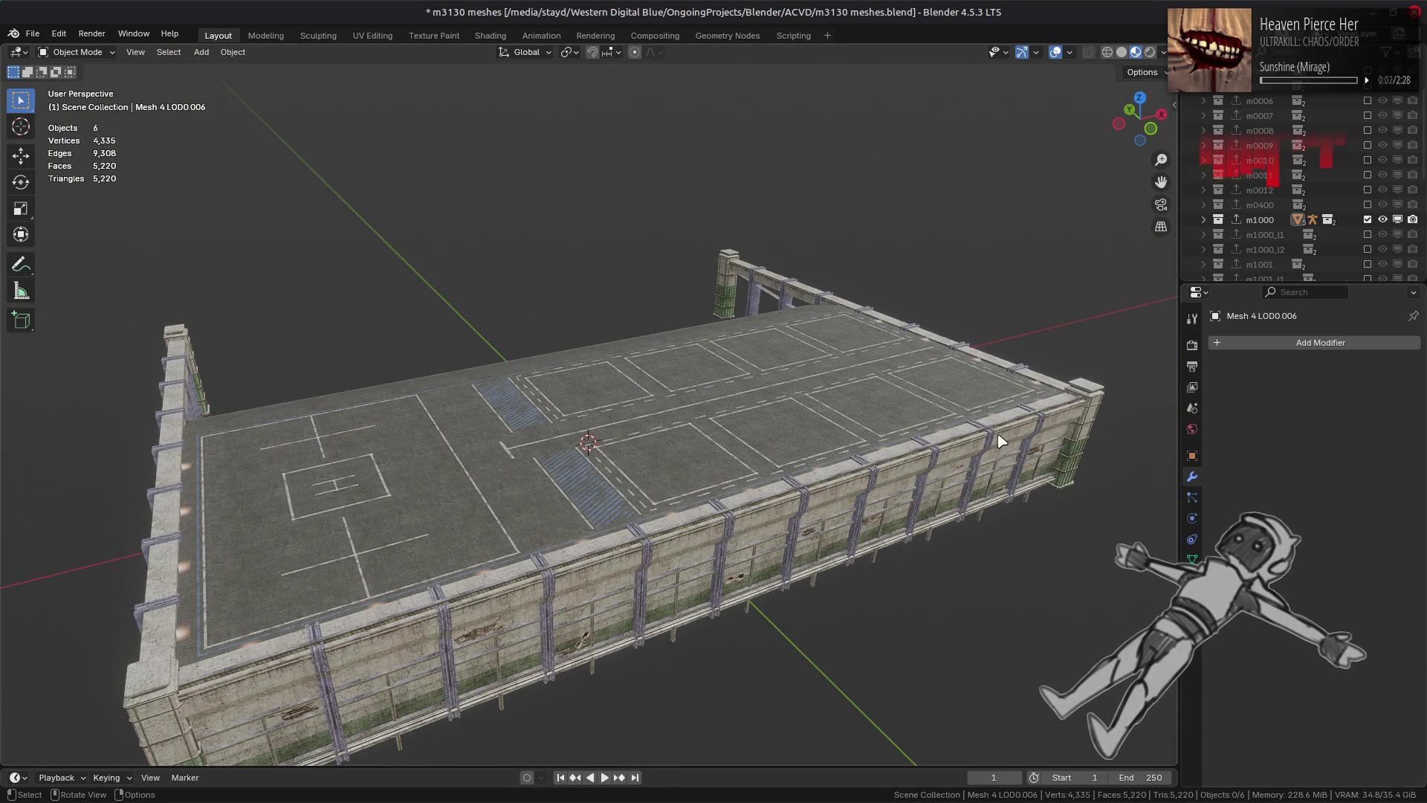
pyautogui.scroll(3, 729, 309)
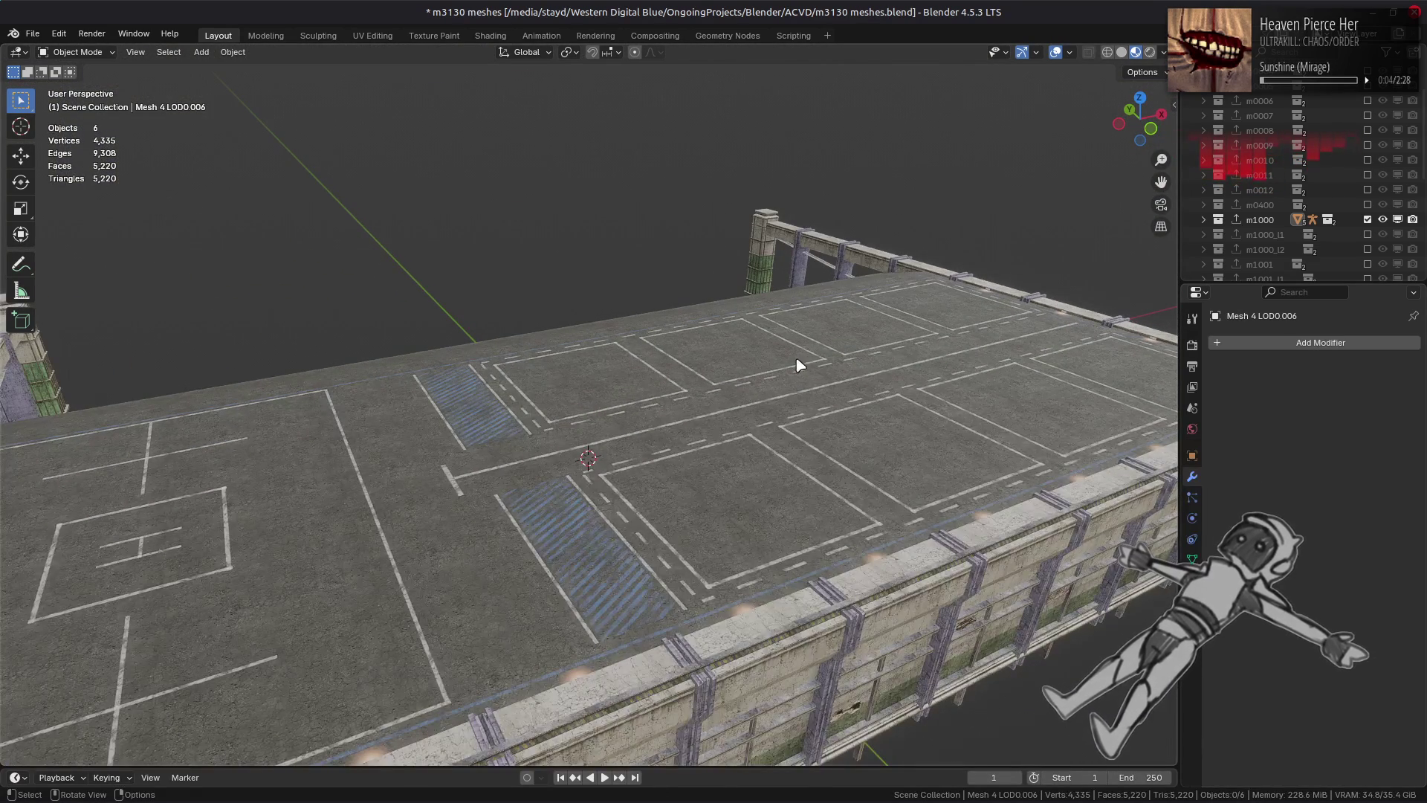
pyautogui.moveTo(808, 402); pyautogui.dragTo(981, 440, button='middle')
pyautogui.scroll(6, 674, 339)
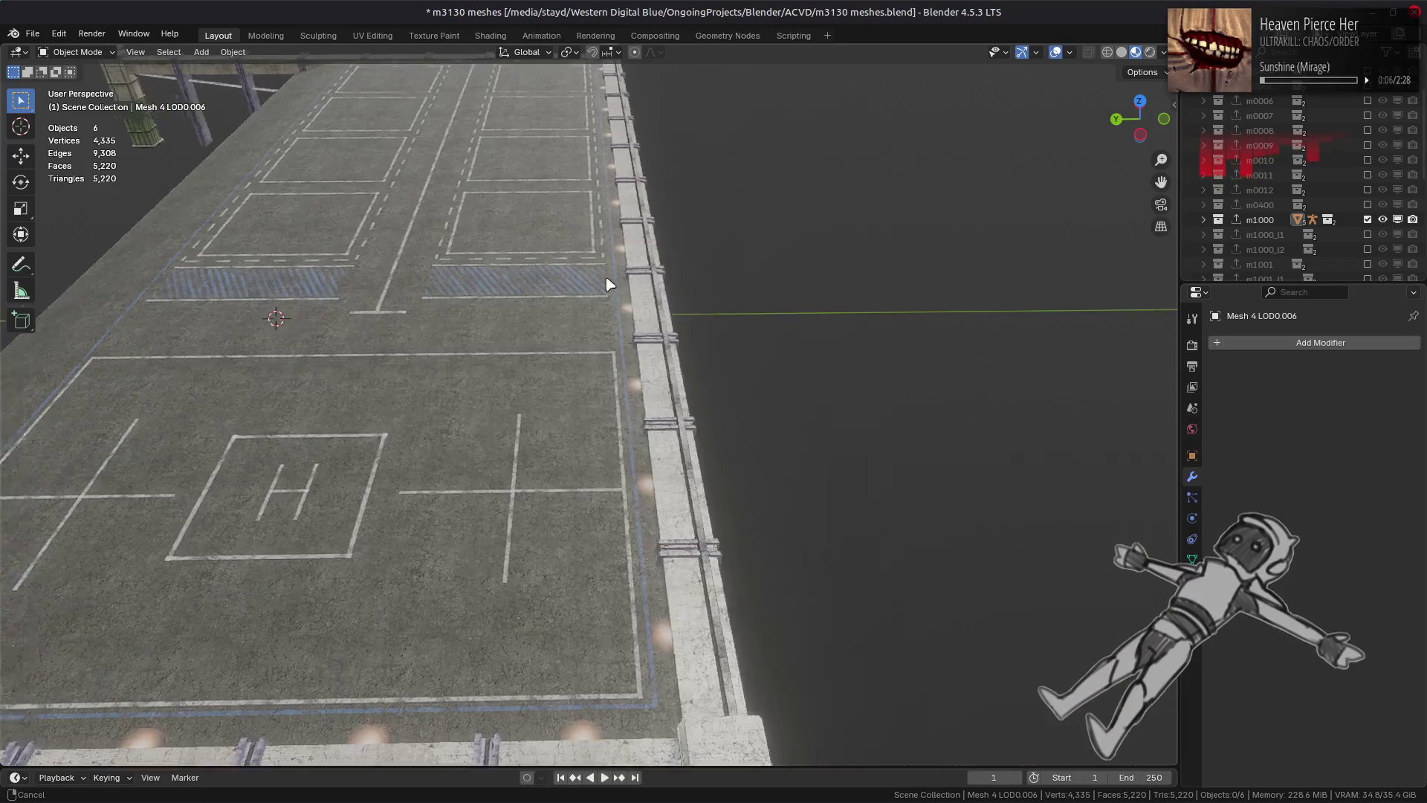
pyautogui.moveTo(674, 340)
pyautogui.mouseDown(button='middle')
pyautogui.moveTo(790, 338)
pyautogui.moveTo(755, 404)
pyautogui.moveTo(736, 411)
pyautogui.mouseUp(button='middle')
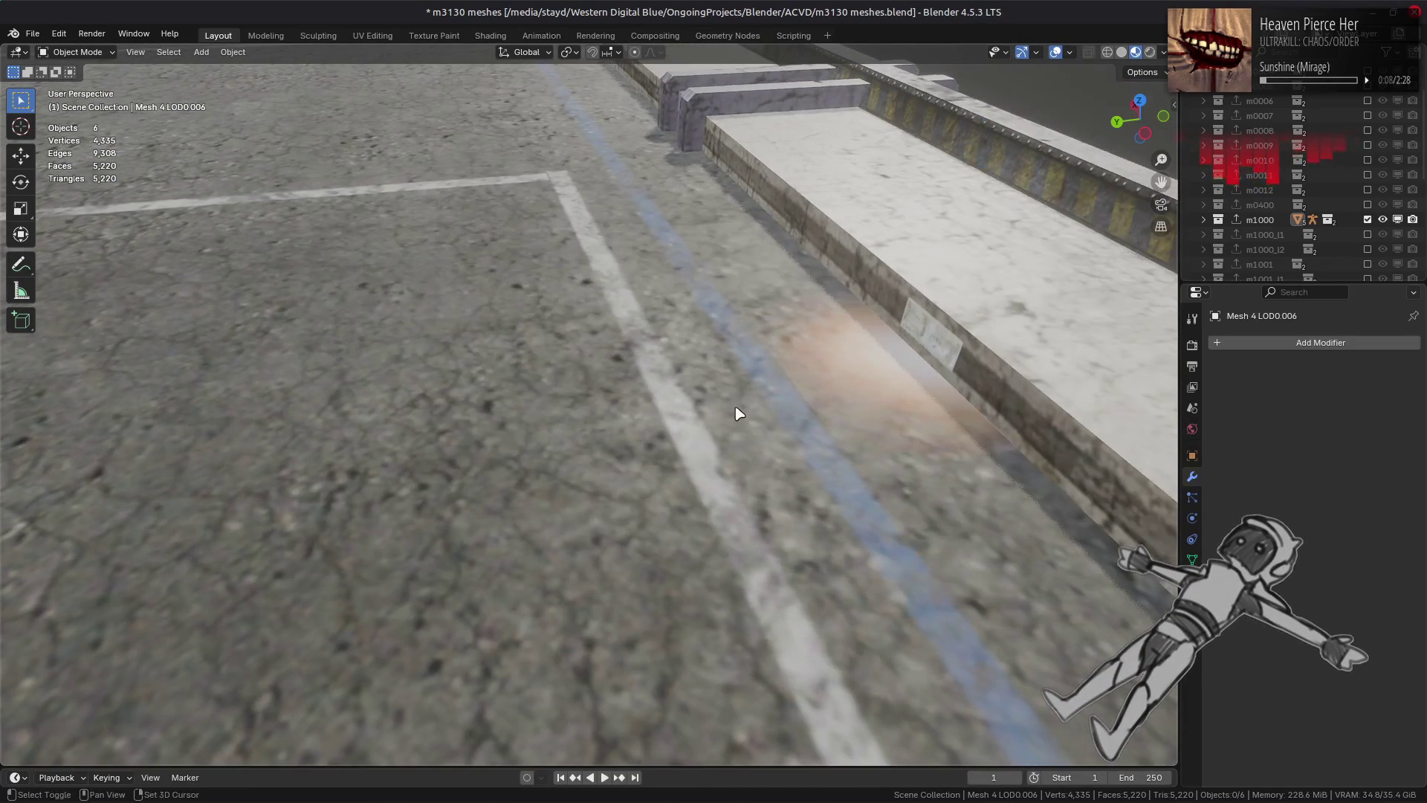
pyautogui.click(936, 349)
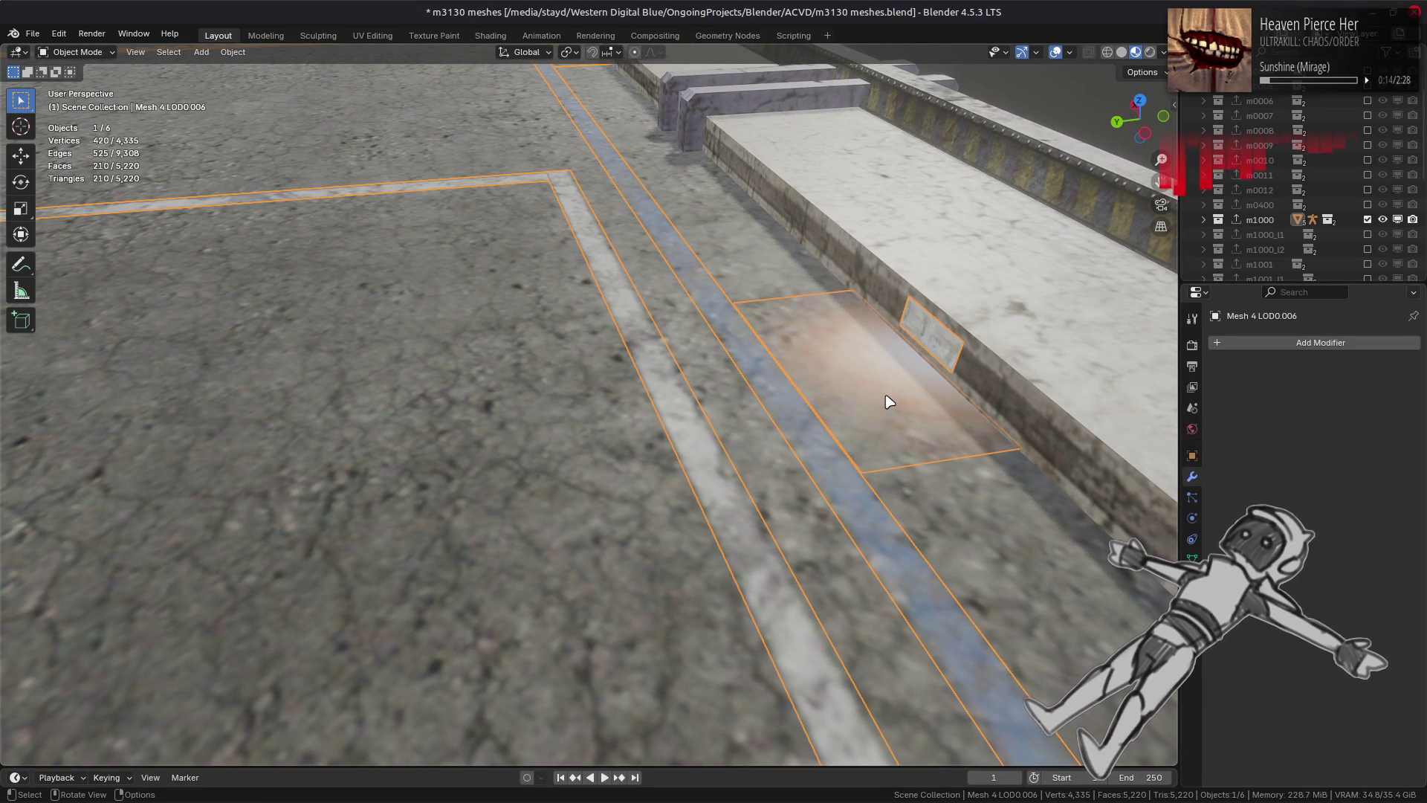
# Step: Show the decal's Material Properties down to Custom Properties, where MTD reads Simple_Blend
pyautogui.click(1192, 581)
pyautogui.scroll(-10, 1261, 678)
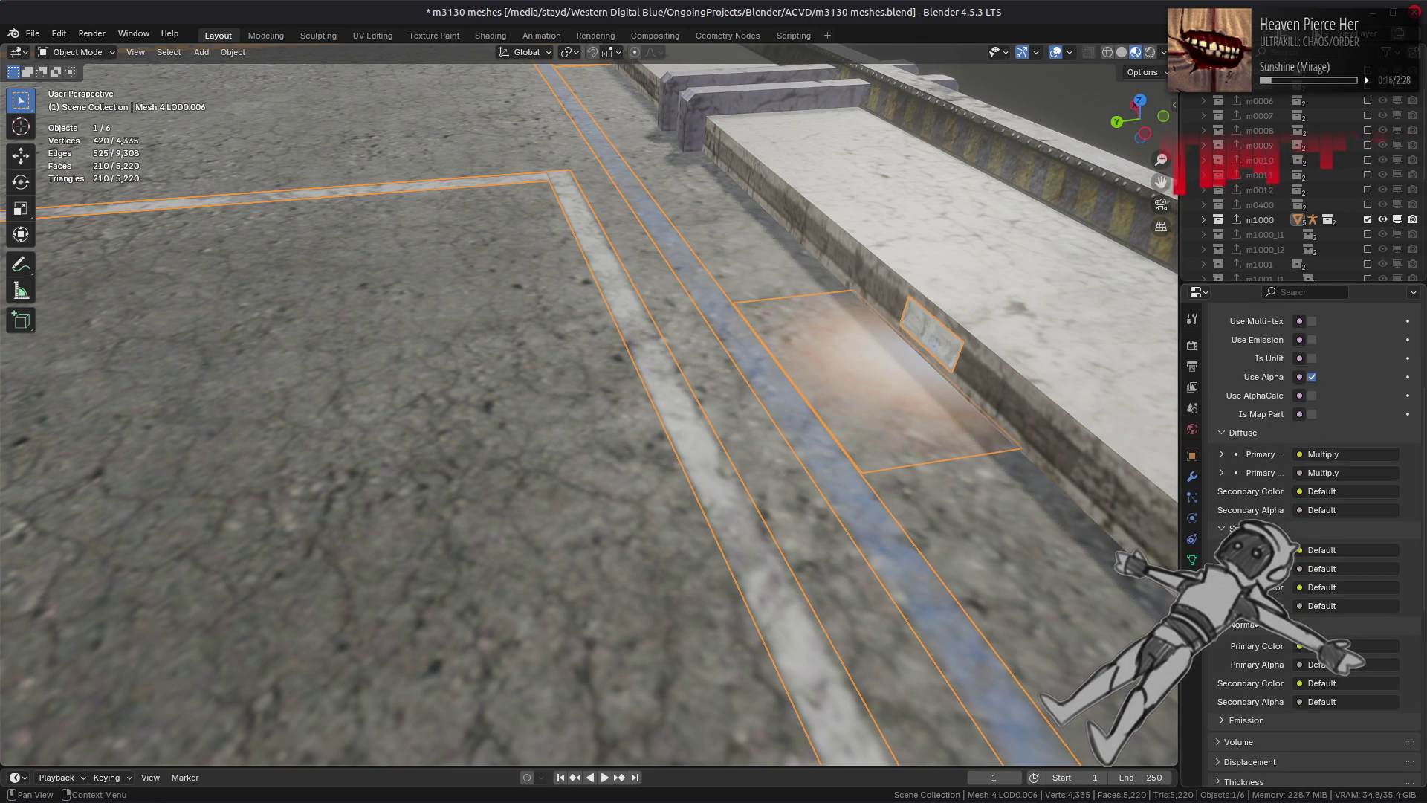
pyautogui.scroll(-8, 1261, 678)
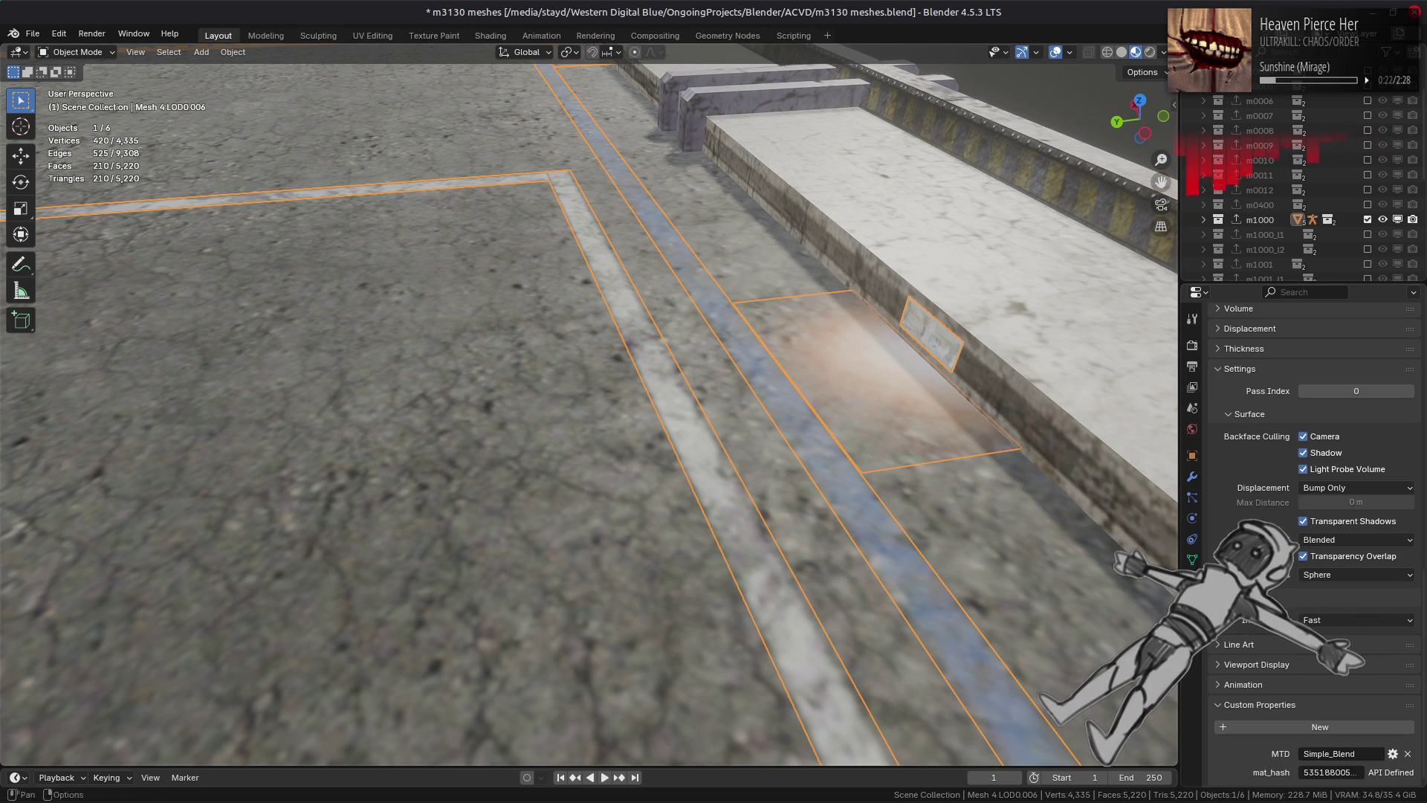
# Step: Bring the MTD Editor window to the front from the taskbar
pyautogui.moveTo(609, 799)
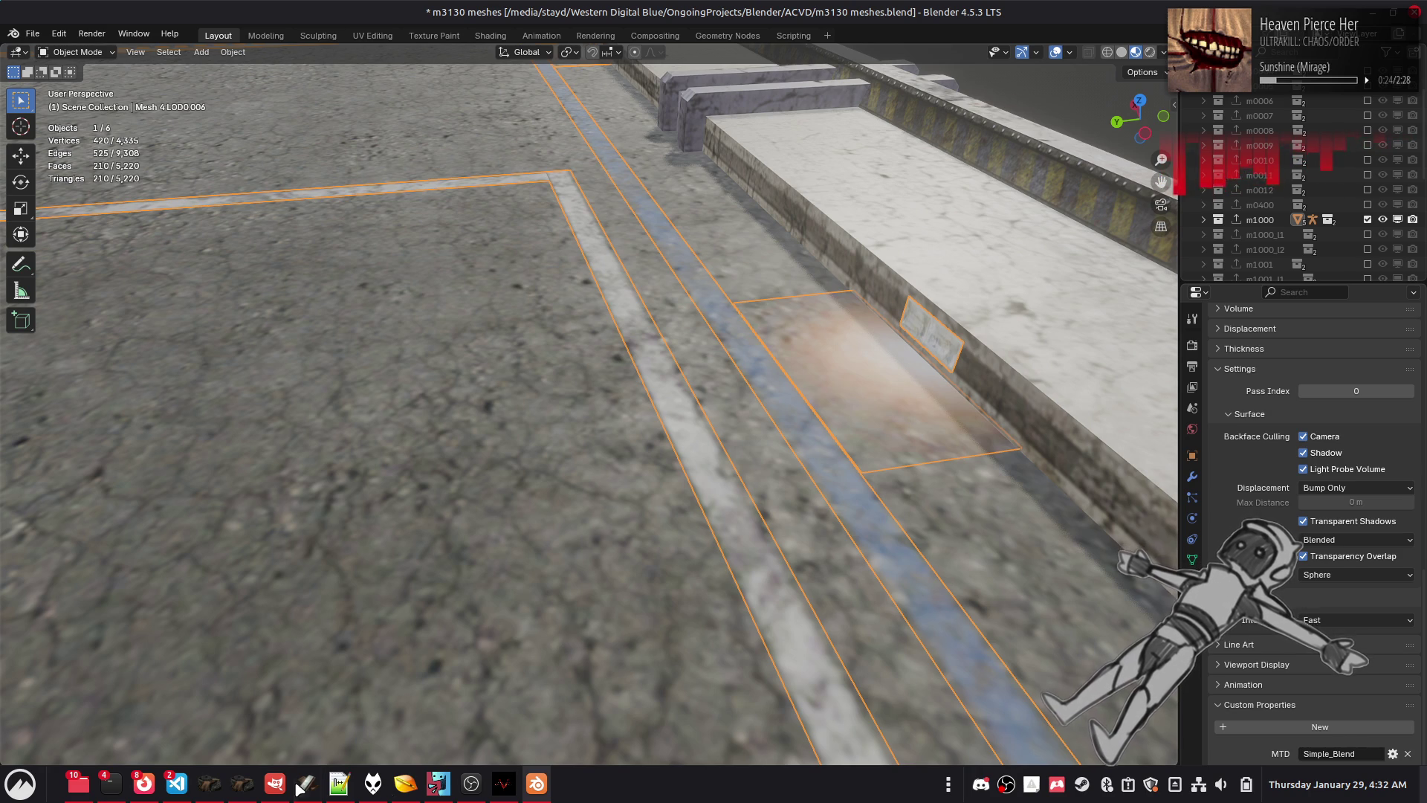
pyautogui.moveTo(299, 789)
pyautogui.moveTo(439, 795)
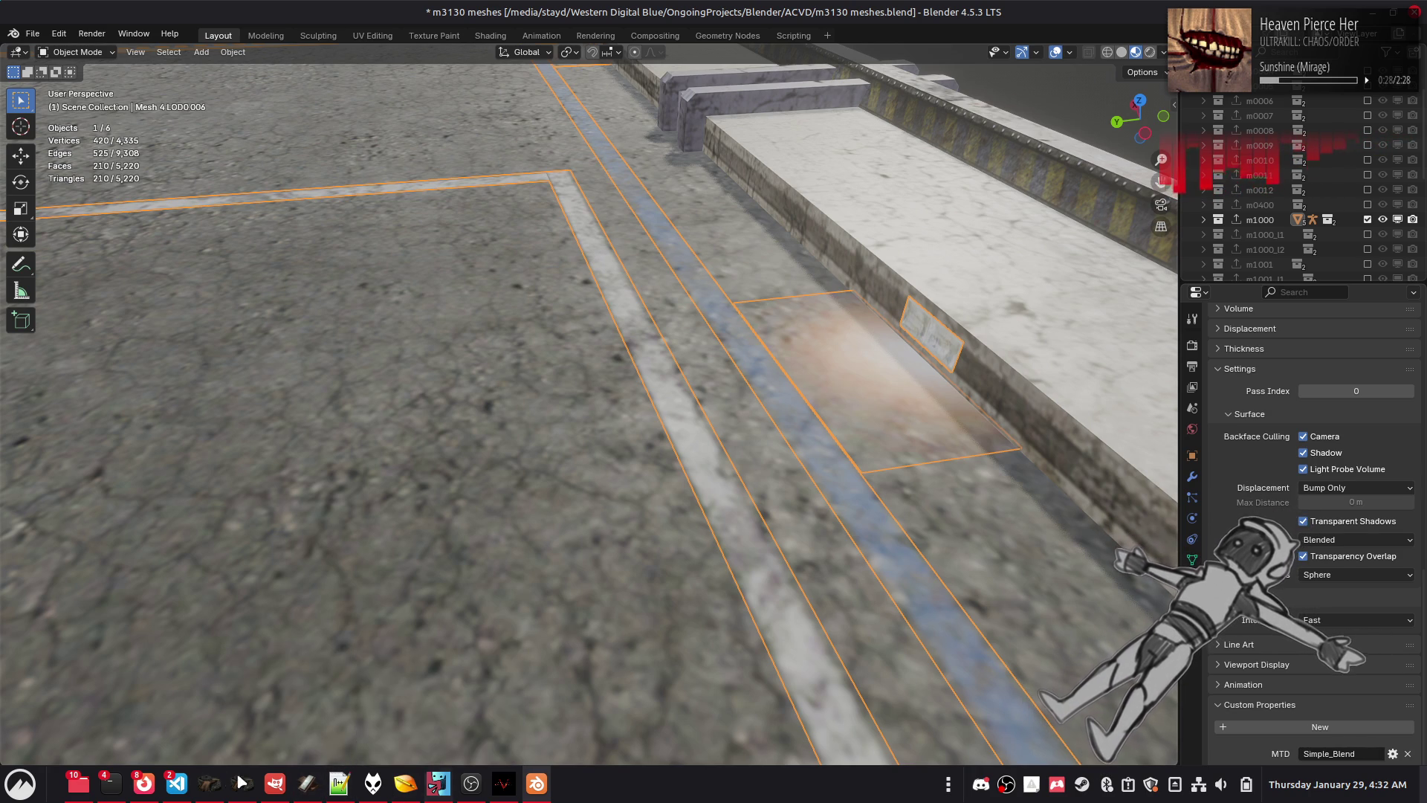
pyautogui.click(210, 786)
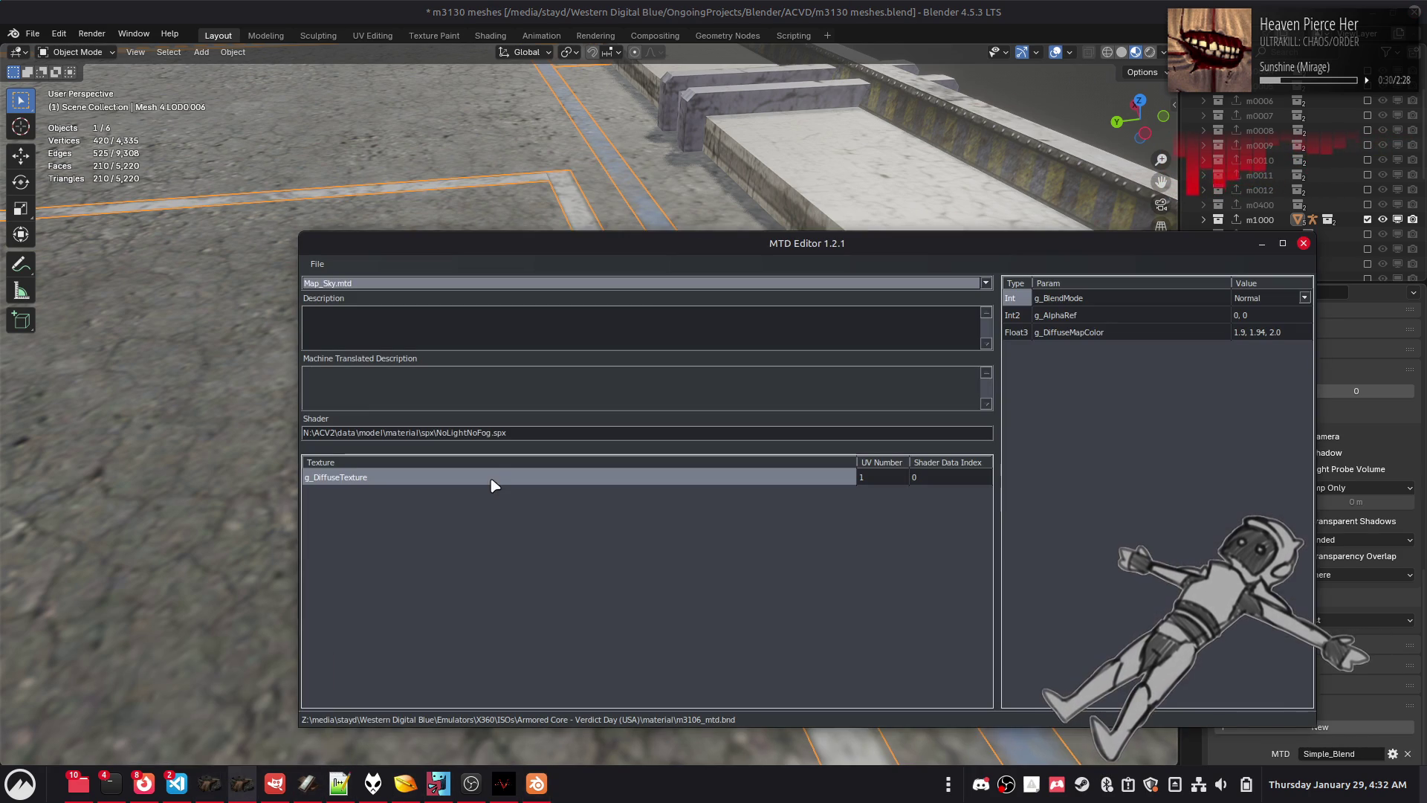
# Step: Load the mtd.bnd archive in MTD Editor and view Simple_Blend.mtd
pyautogui.click(318, 264)
pyautogui.click(336, 283)
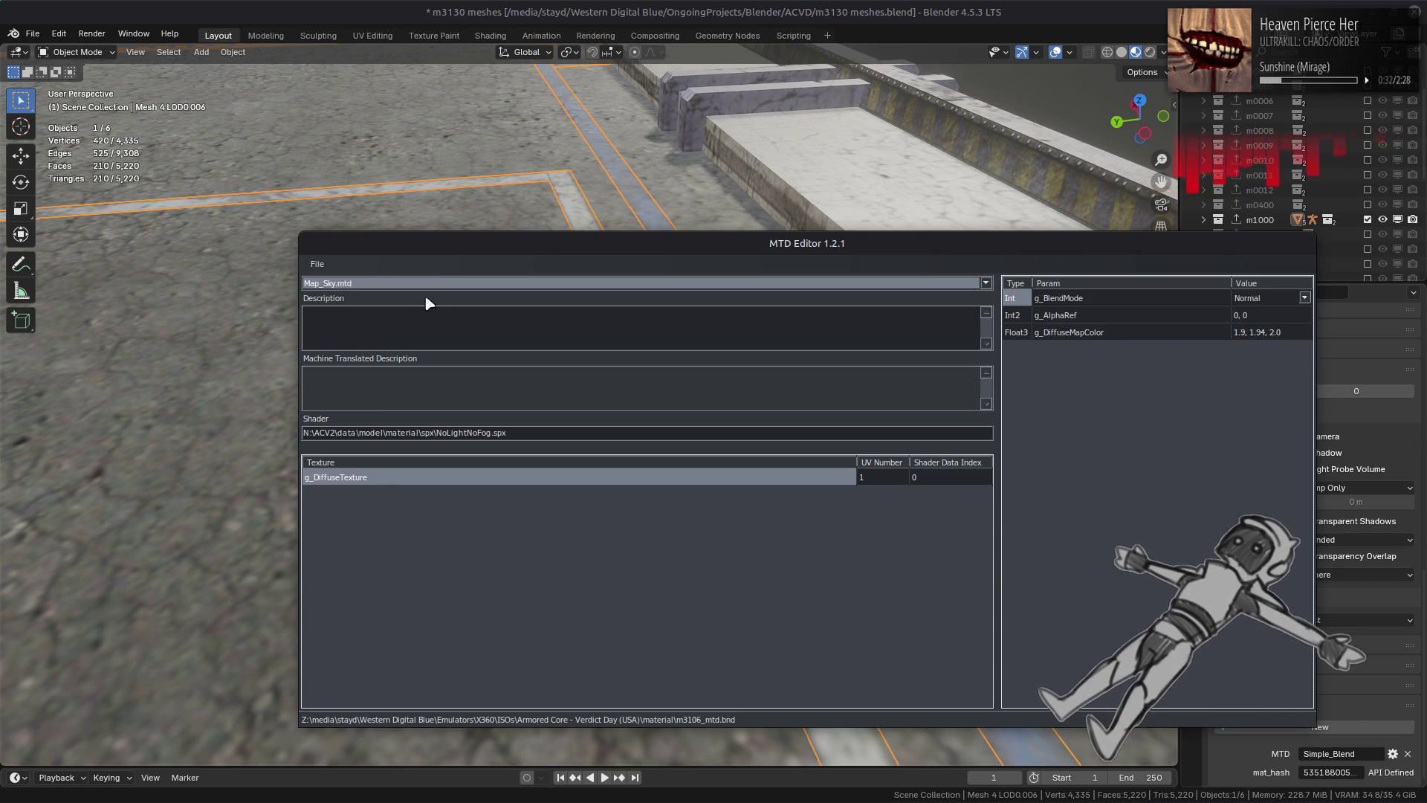
pyautogui.scroll(-10, 585, 508)
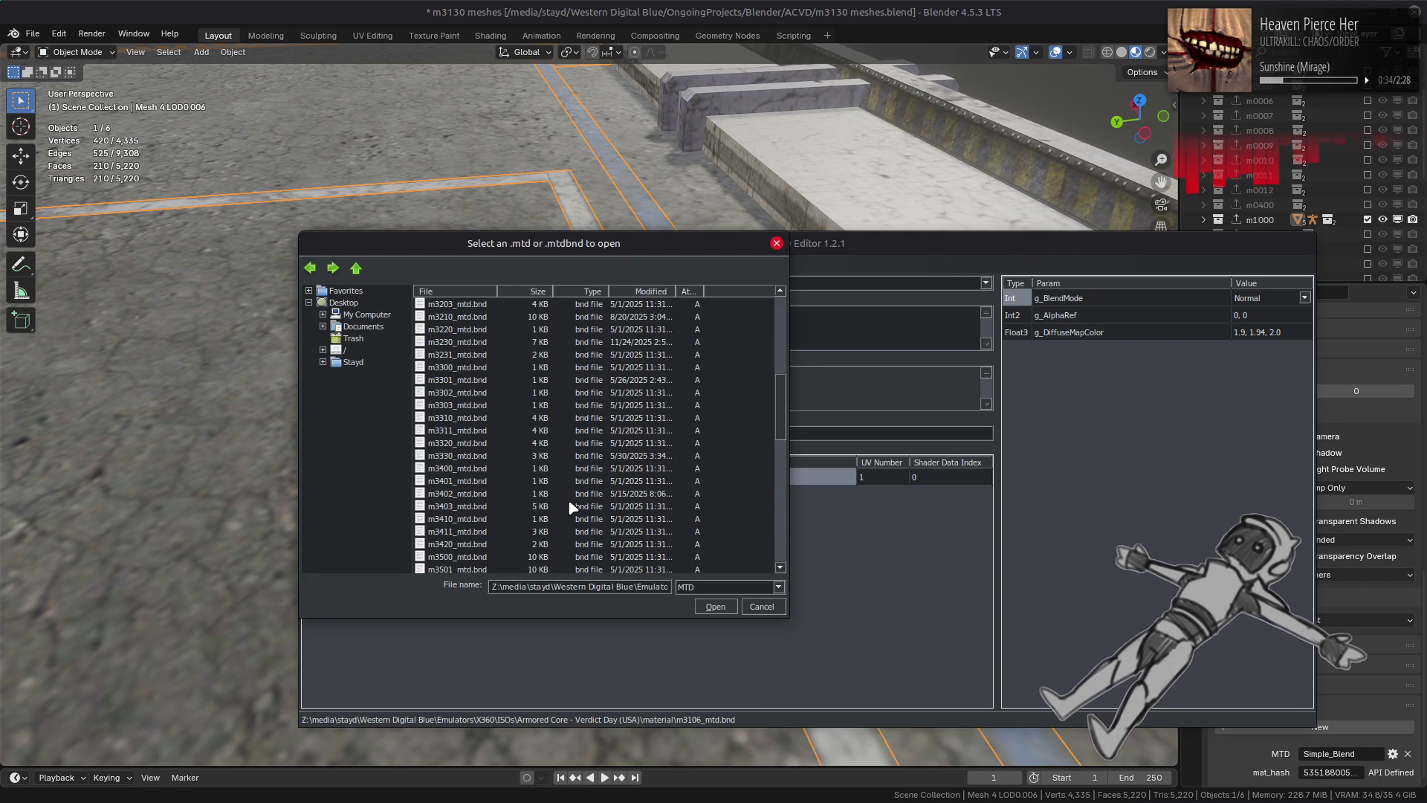
pyautogui.doubleClick(476, 557)
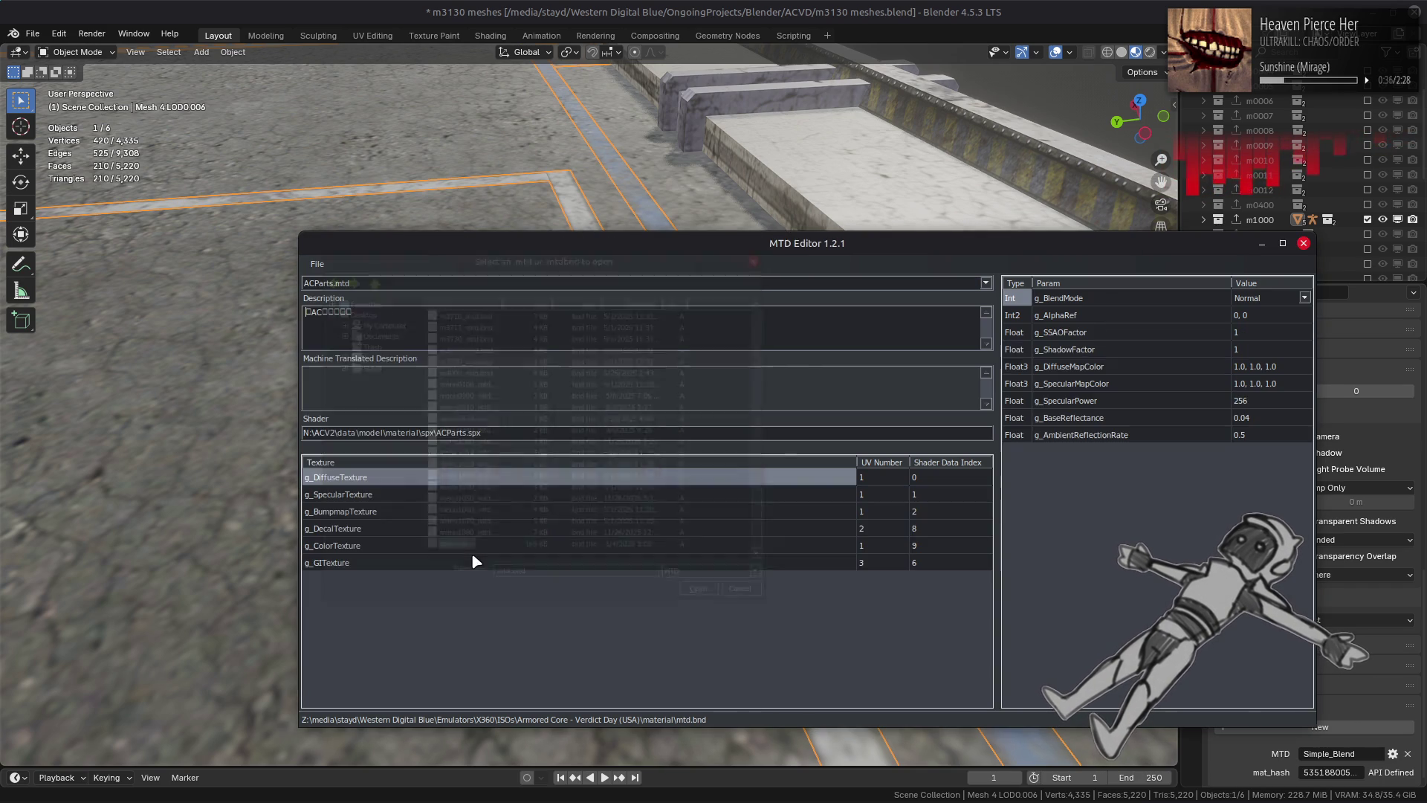
pyautogui.click(680, 284)
pyautogui.moveTo(988, 320); pyautogui.dragTo(984, 493)
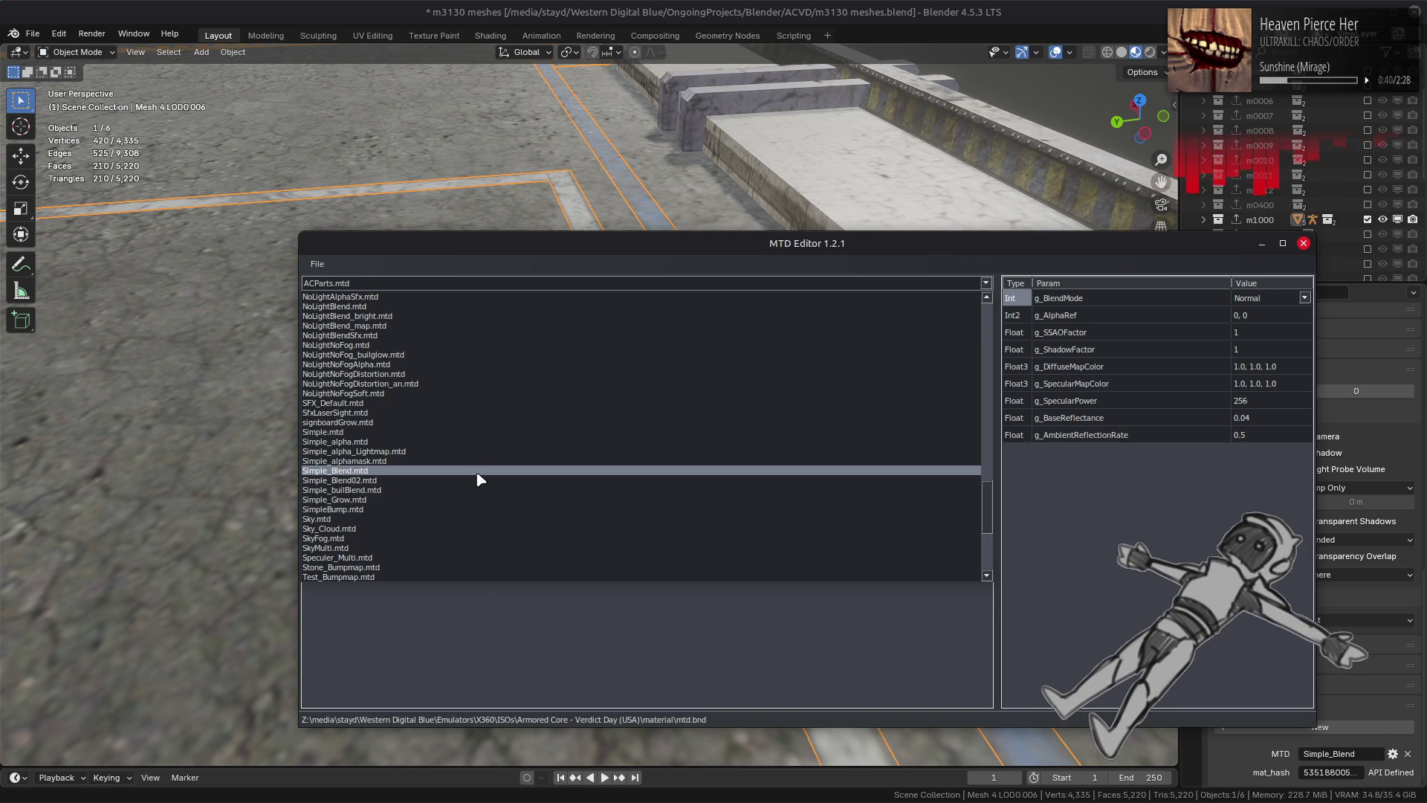
pyautogui.click(479, 470)
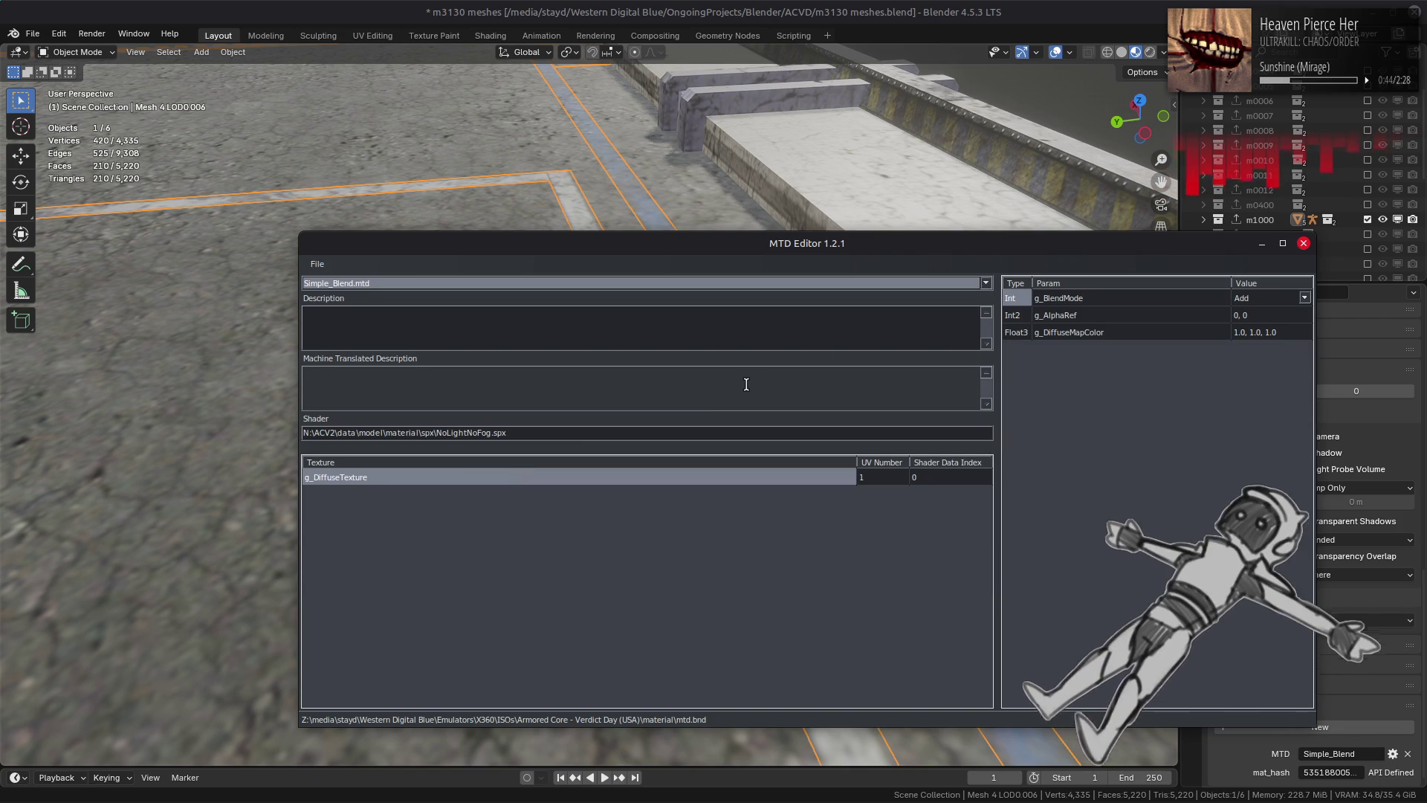
# Step: View Map_Diffuse_Add.mtd for comparison, then return to the Blender scene
pyautogui.click(759, 292)
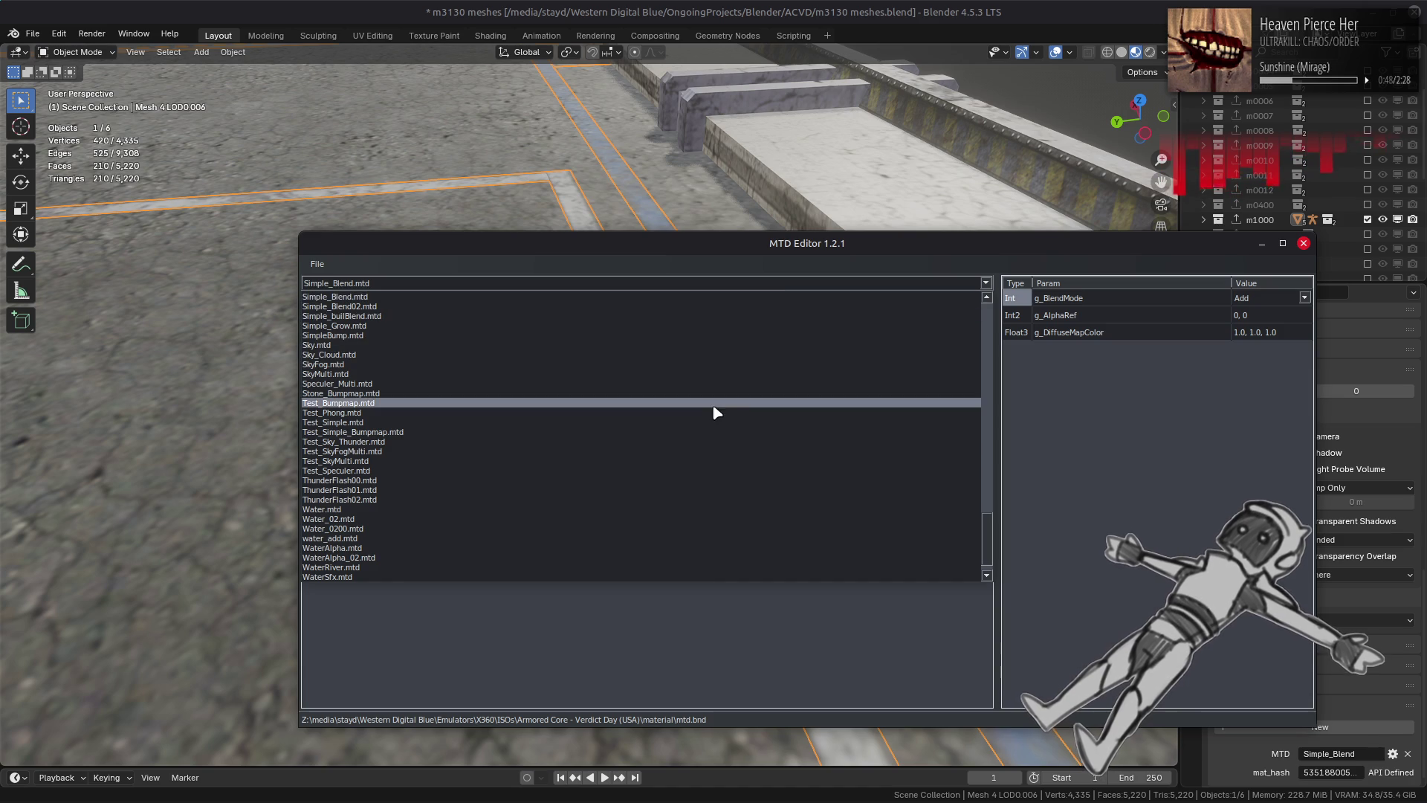
pyautogui.moveTo(988, 550); pyautogui.dragTo(990, 457)
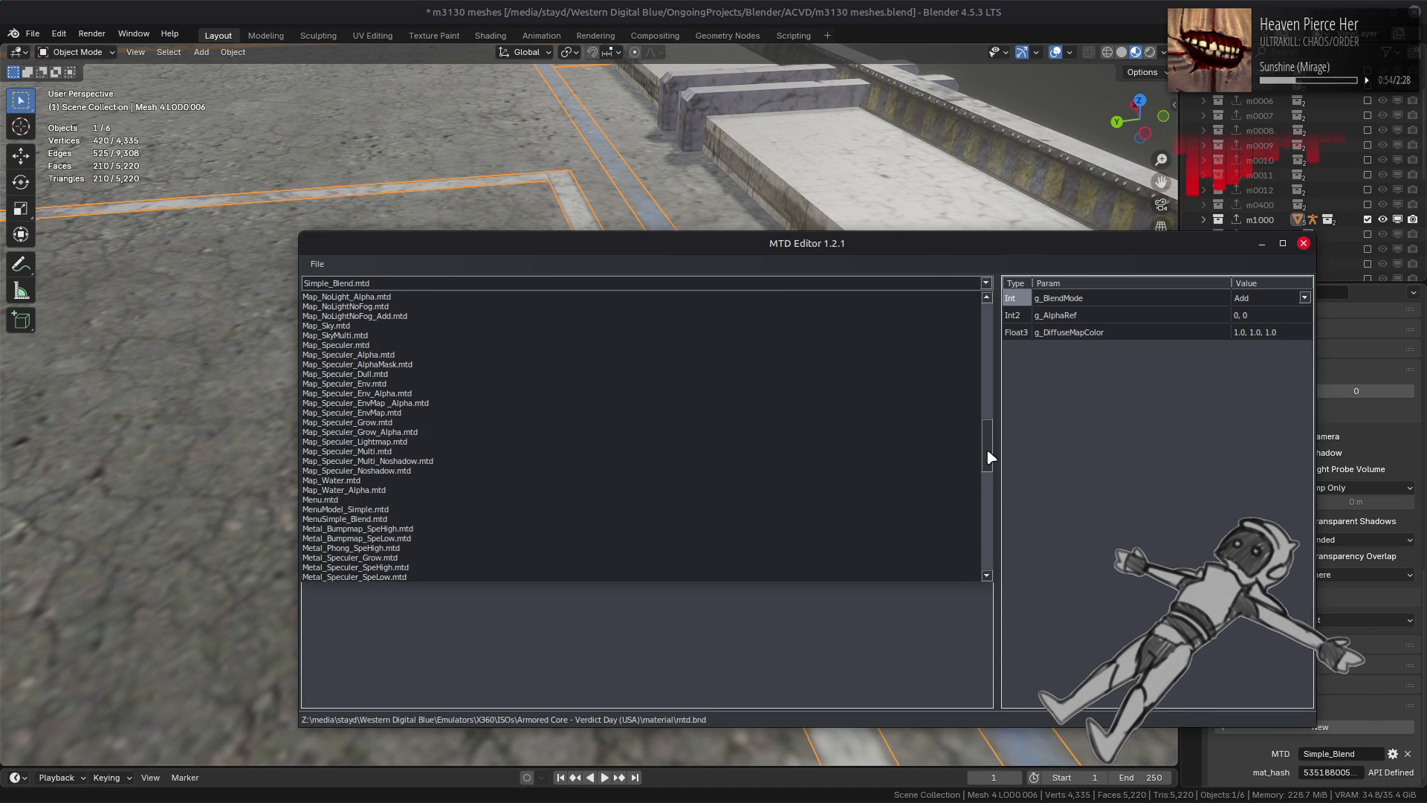
pyautogui.scroll(4, 602, 472)
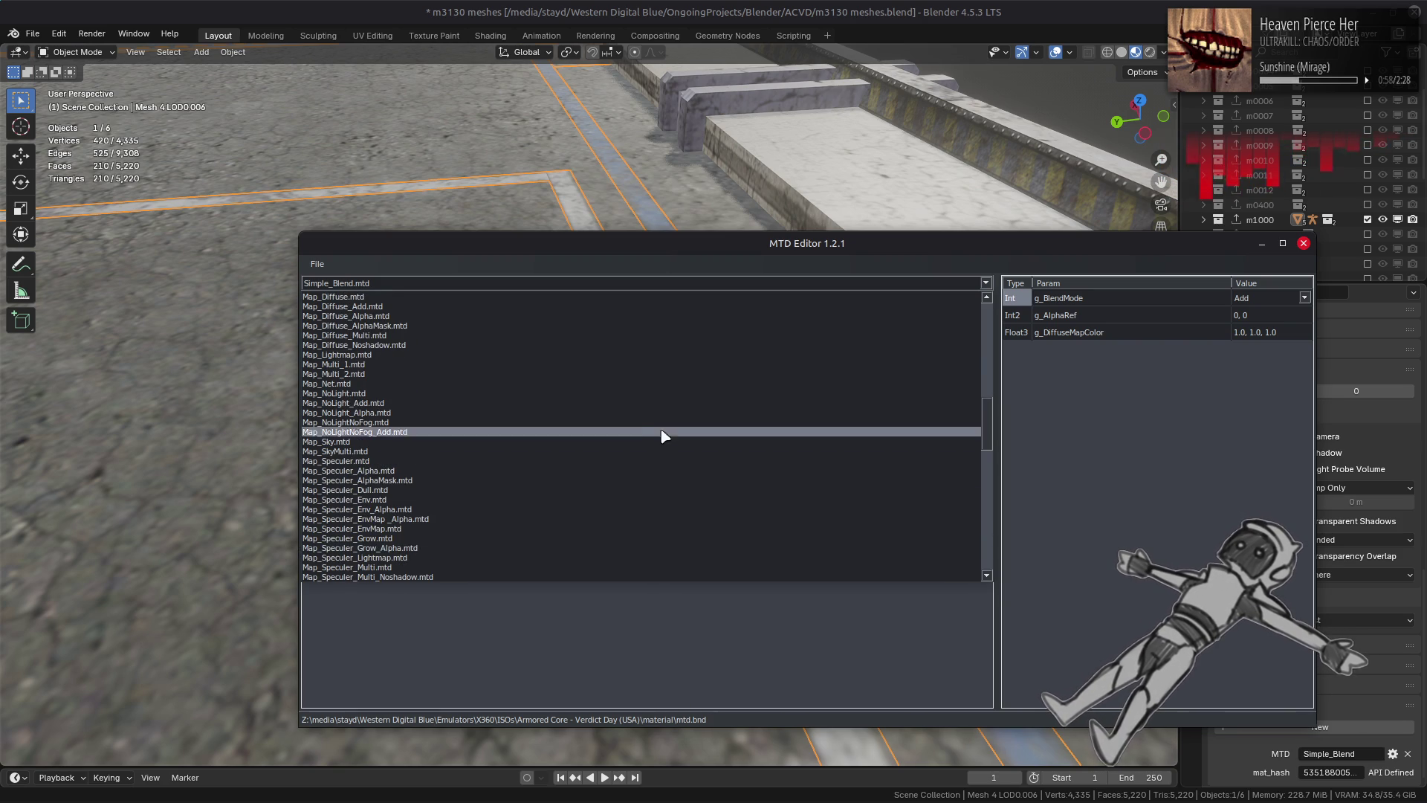
pyautogui.click(559, 308)
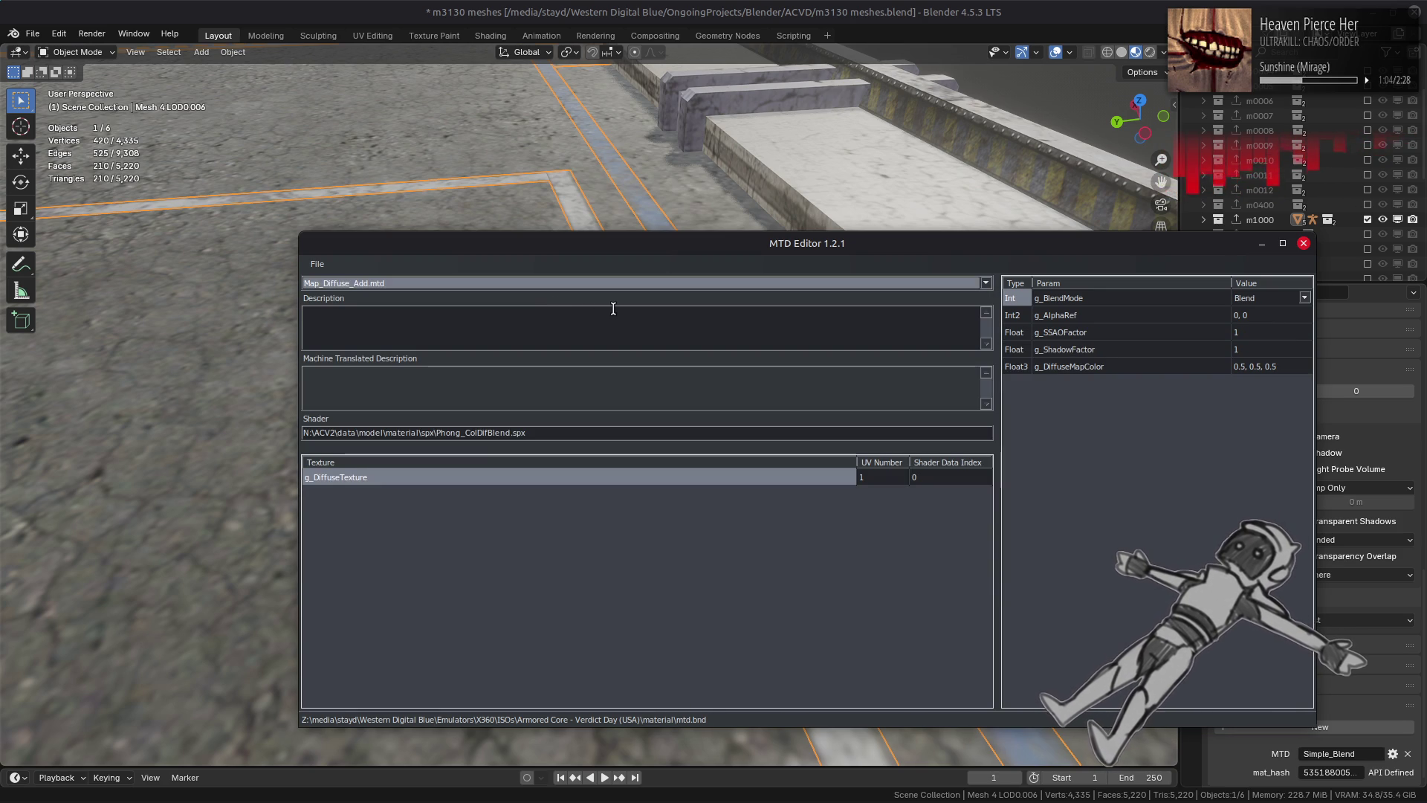
pyautogui.click(813, 5)
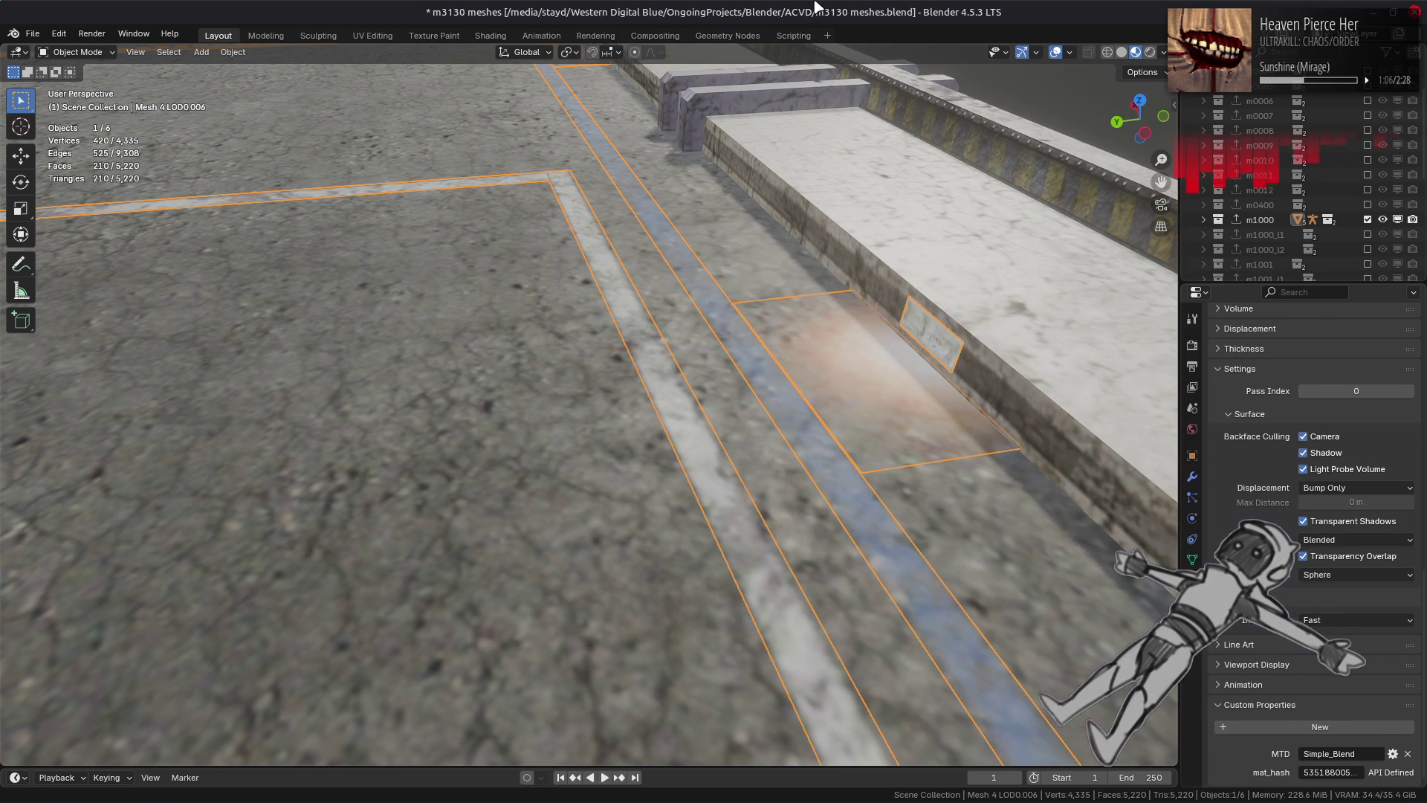
# Step: Change the decal material's MTD property to Map_Diffuse_Add and save m3130 meshes.blend
pyautogui.click(1345, 748)
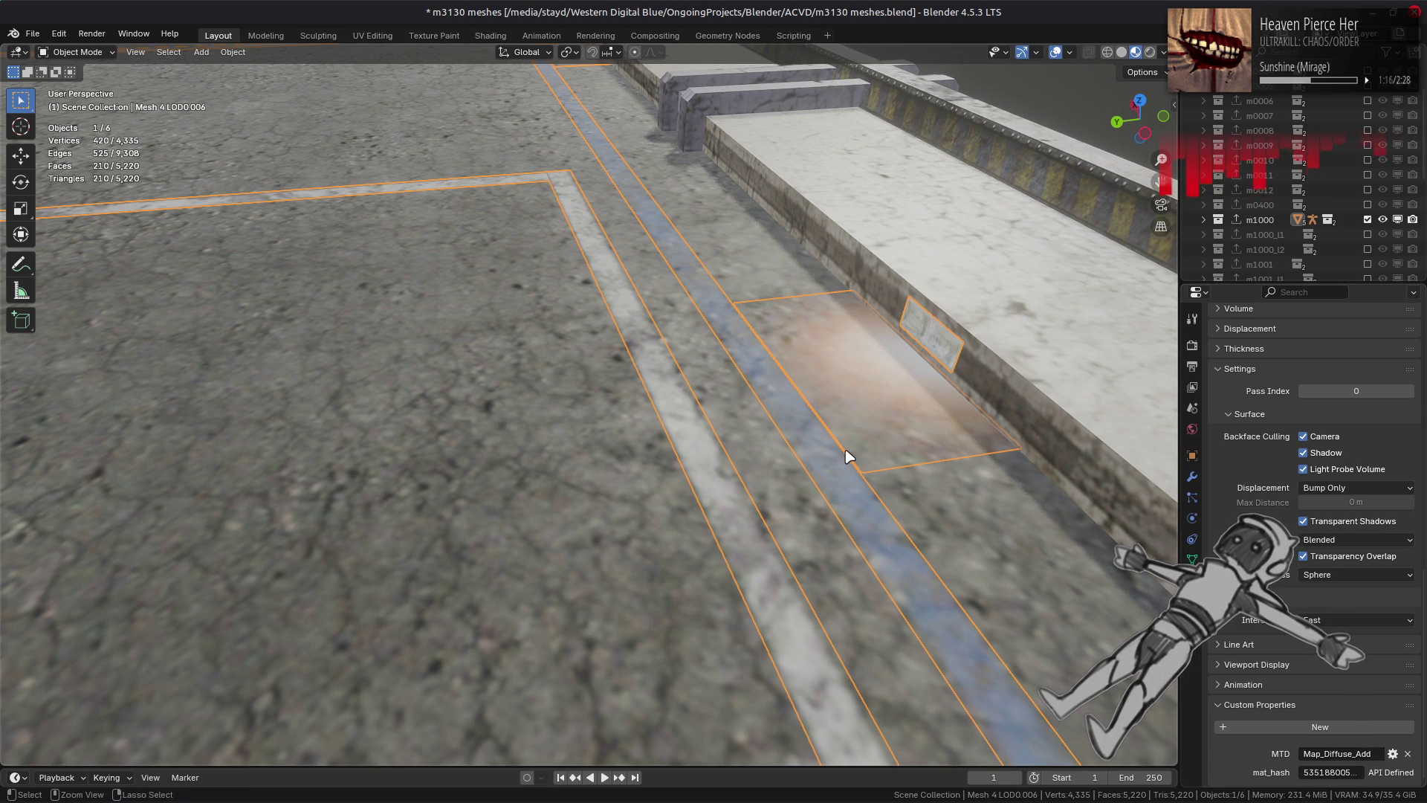
pyautogui.hotkey('ctrl', 's')
pyautogui.scroll(-10, 852, 449)
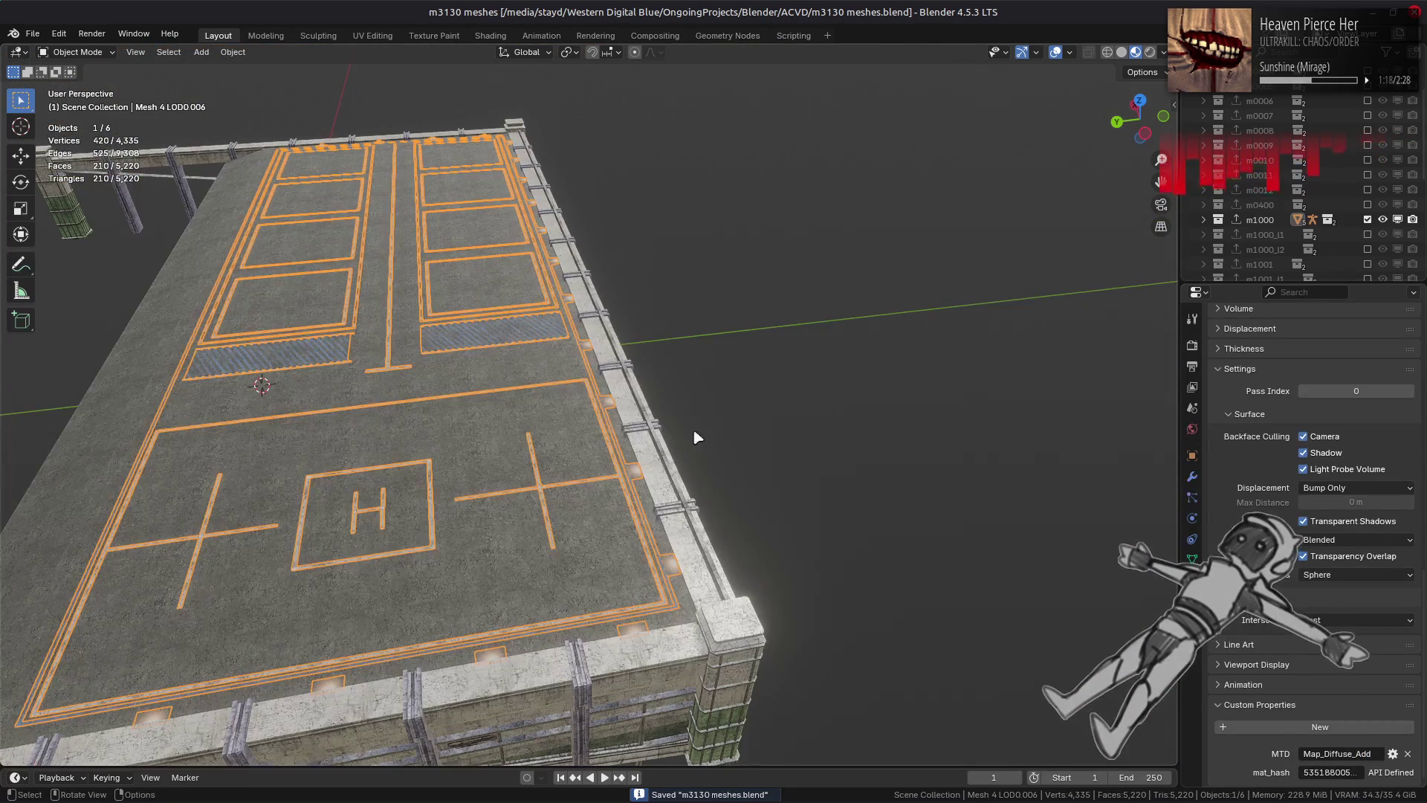
# Step: Deselect everything and orbit around the structure to inspect the roof and corner pillar
pyautogui.moveTo(733, 431); pyautogui.dragTo(726, 433, button='middle')
pyautogui.hotkey('alt', 'a')
pyautogui.scroll(-8, 723, 435)
pyautogui.moveTo(456, 478)
pyautogui.mouseDown(button='middle')
pyautogui.moveTo(653, 477)
pyautogui.moveTo(726, 448)
pyautogui.mouseUp(button='middle')
pyautogui.scroll(10, 726, 448)
pyautogui.moveTo(569, 484)
pyautogui.mouseDown(button='middle')
pyautogui.moveTo(580, 414)
pyautogui.moveTo(646, 420)
pyautogui.moveTo(646, 445)
pyautogui.moveTo(403, 442)
pyautogui.moveTo(573, 439)
pyautogui.mouseUp(button='middle')
pyautogui.scroll(5, 639, 423)
pyautogui.scroll(-4, 646, 437)
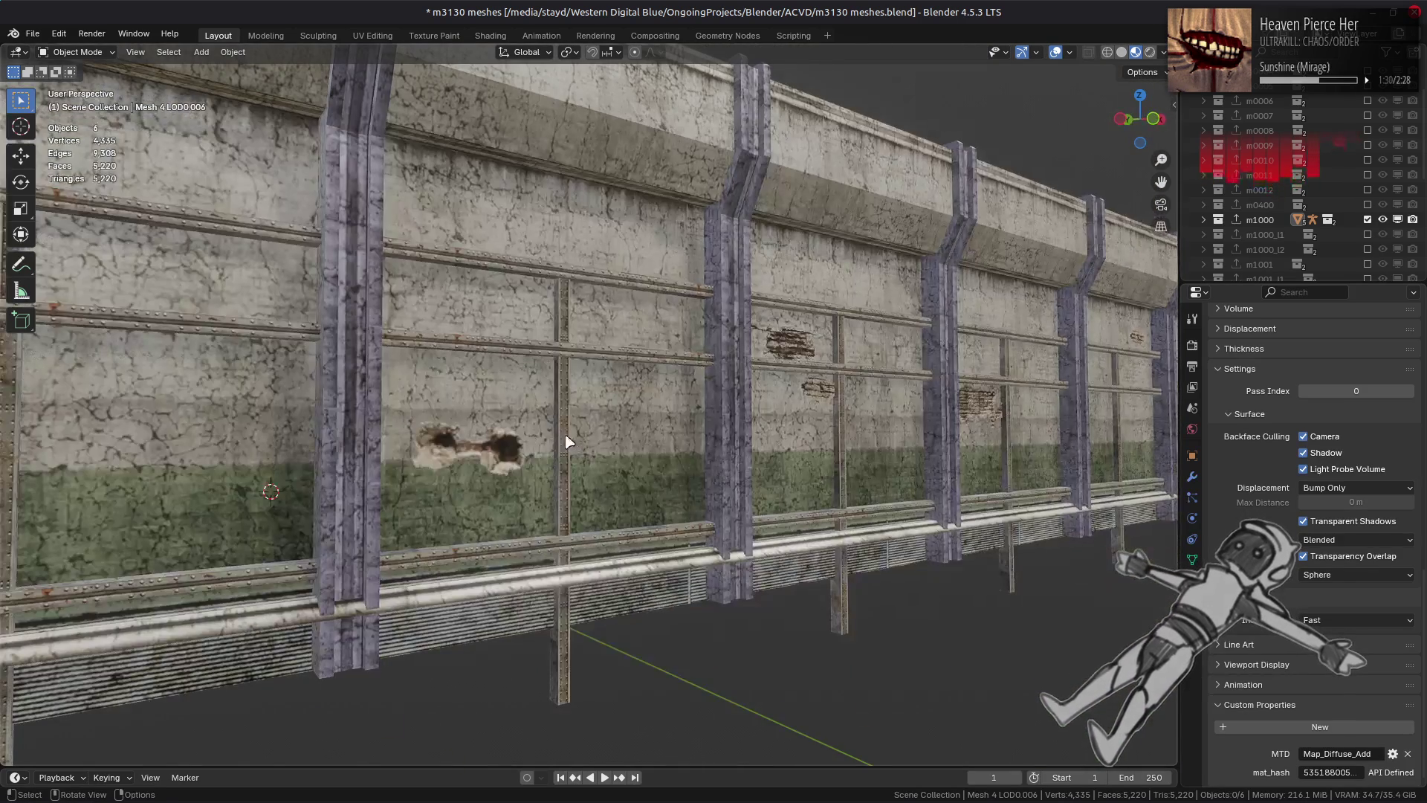
# Step: Select the wall damage decal mesh and inspect its decal_damaged03 texture nodes in Shading, then return to MTD Editor
pyautogui.click(684, 496)
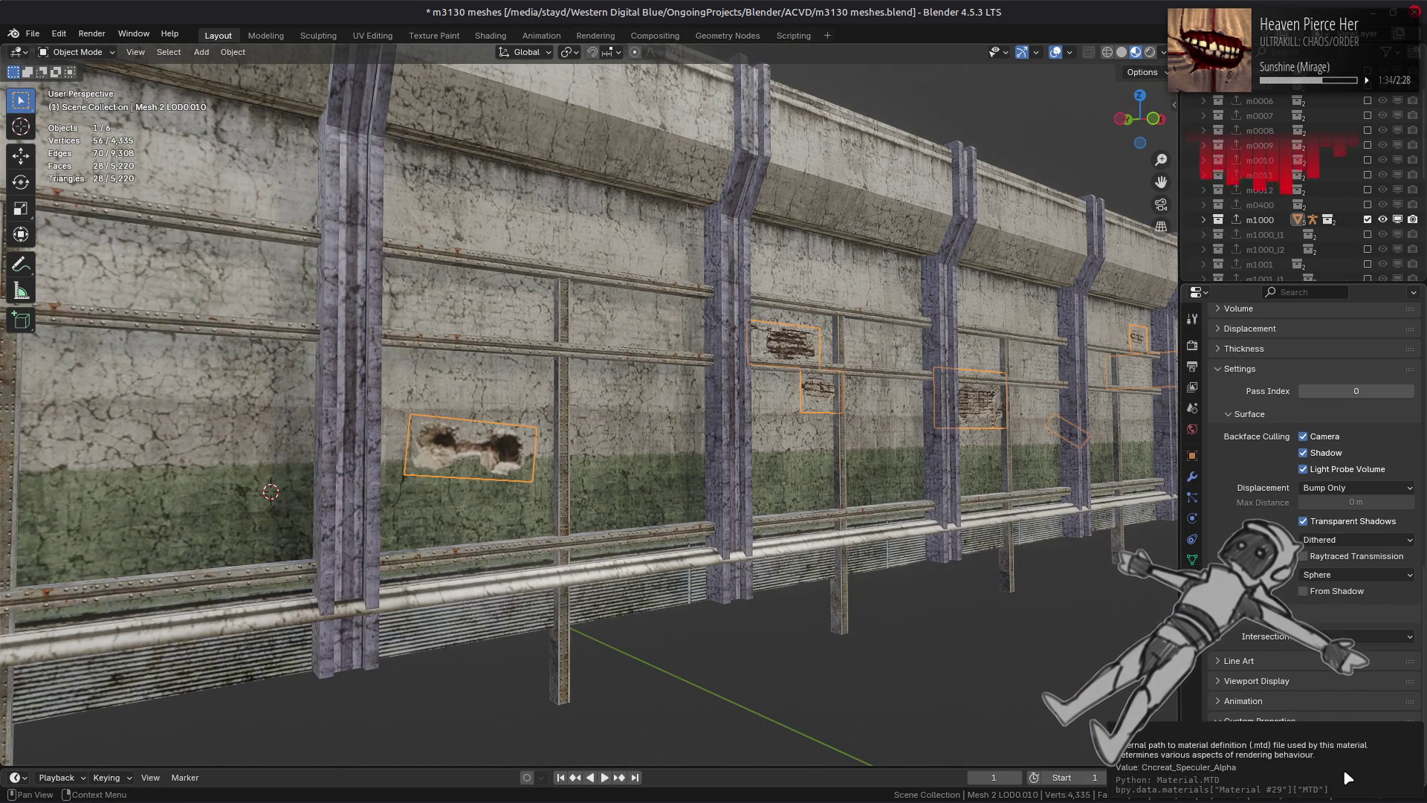
pyautogui.click(487, 34)
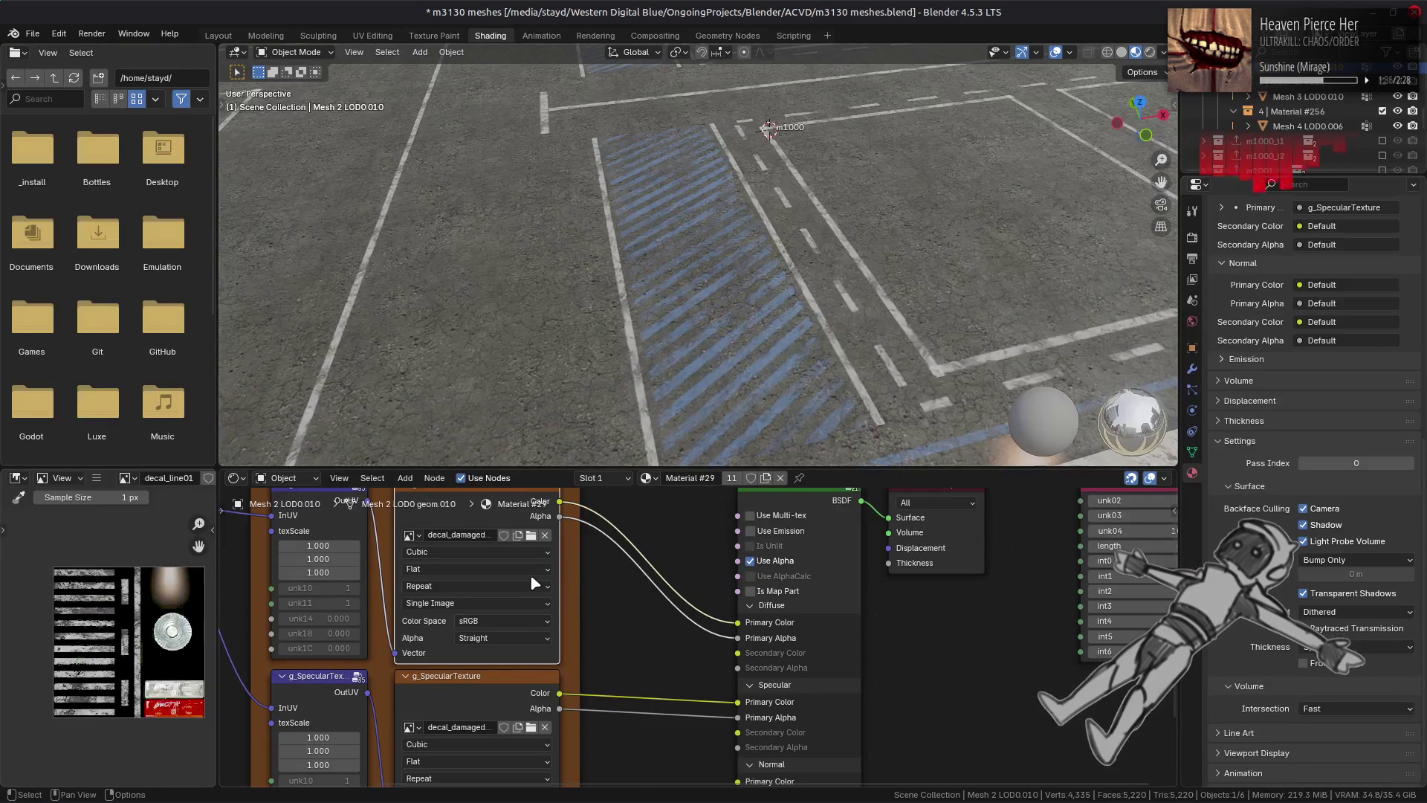
pyautogui.click(507, 692)
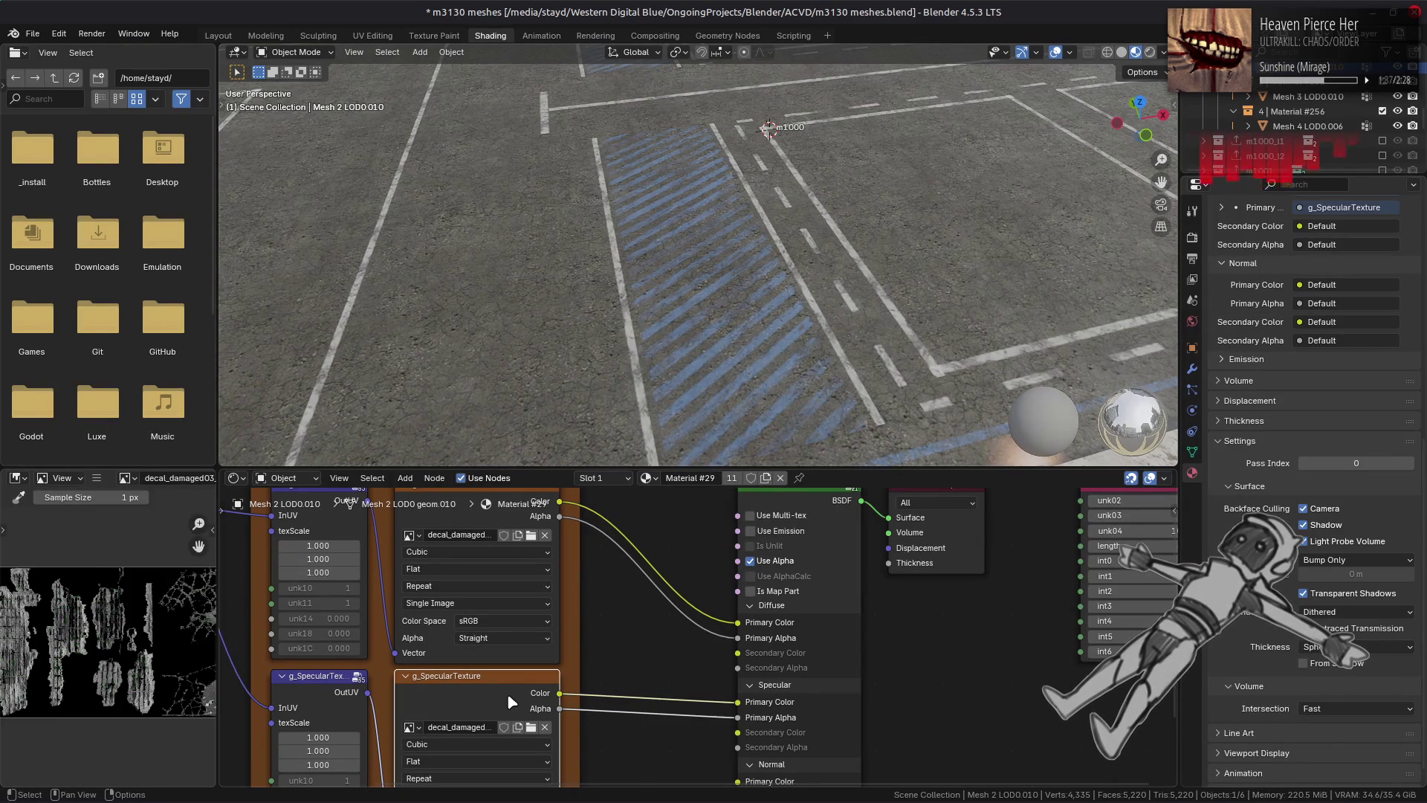
pyautogui.click(467, 547)
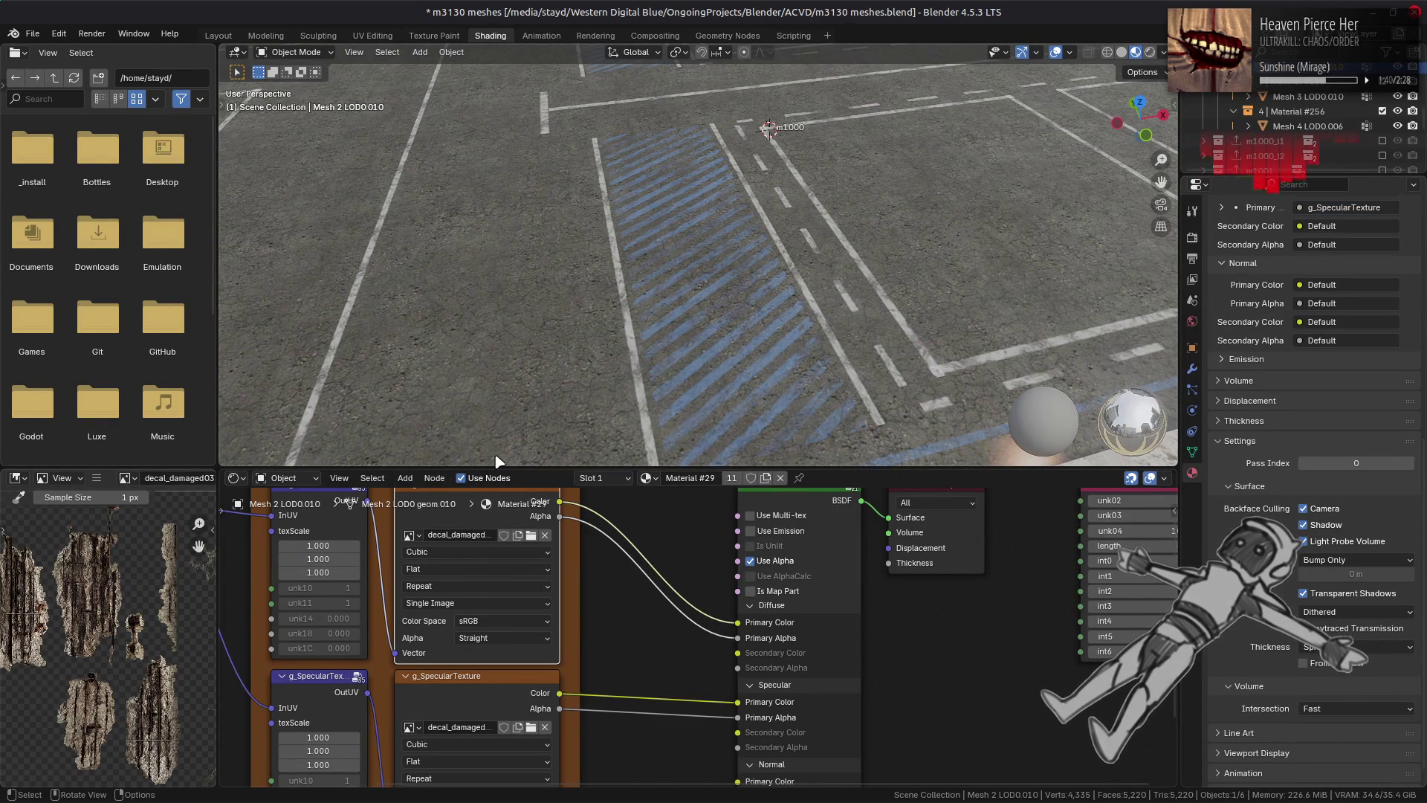
pyautogui.click(218, 35)
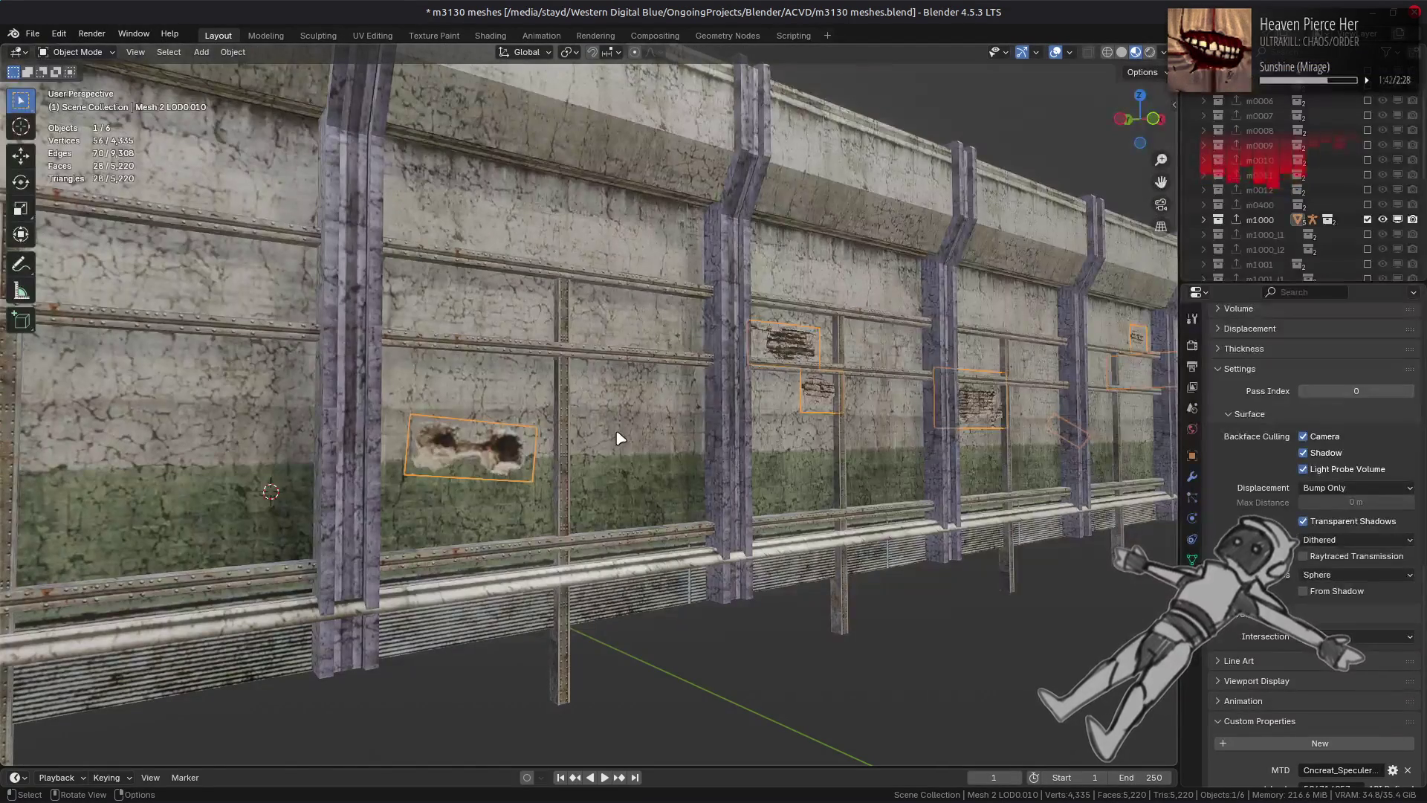
pyautogui.hotkey('alt', 'Tab')
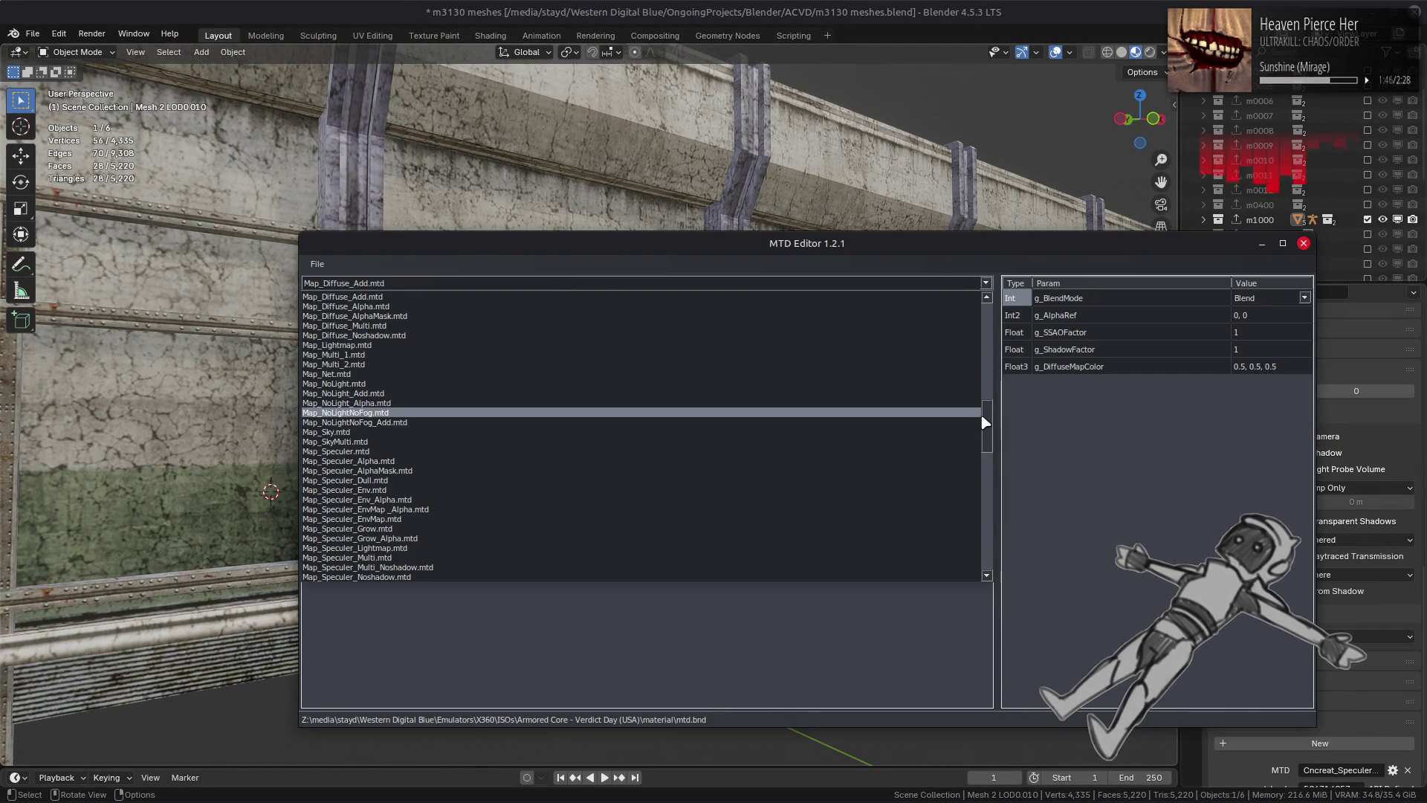
# Step: Compare Cncreat_Speculer_Alpha.mtd with Map_Speculer_Alpha.mtd in MTD Editor, then close the editor
pyautogui.moveTo(983, 417); pyautogui.dragTo(975, 314)
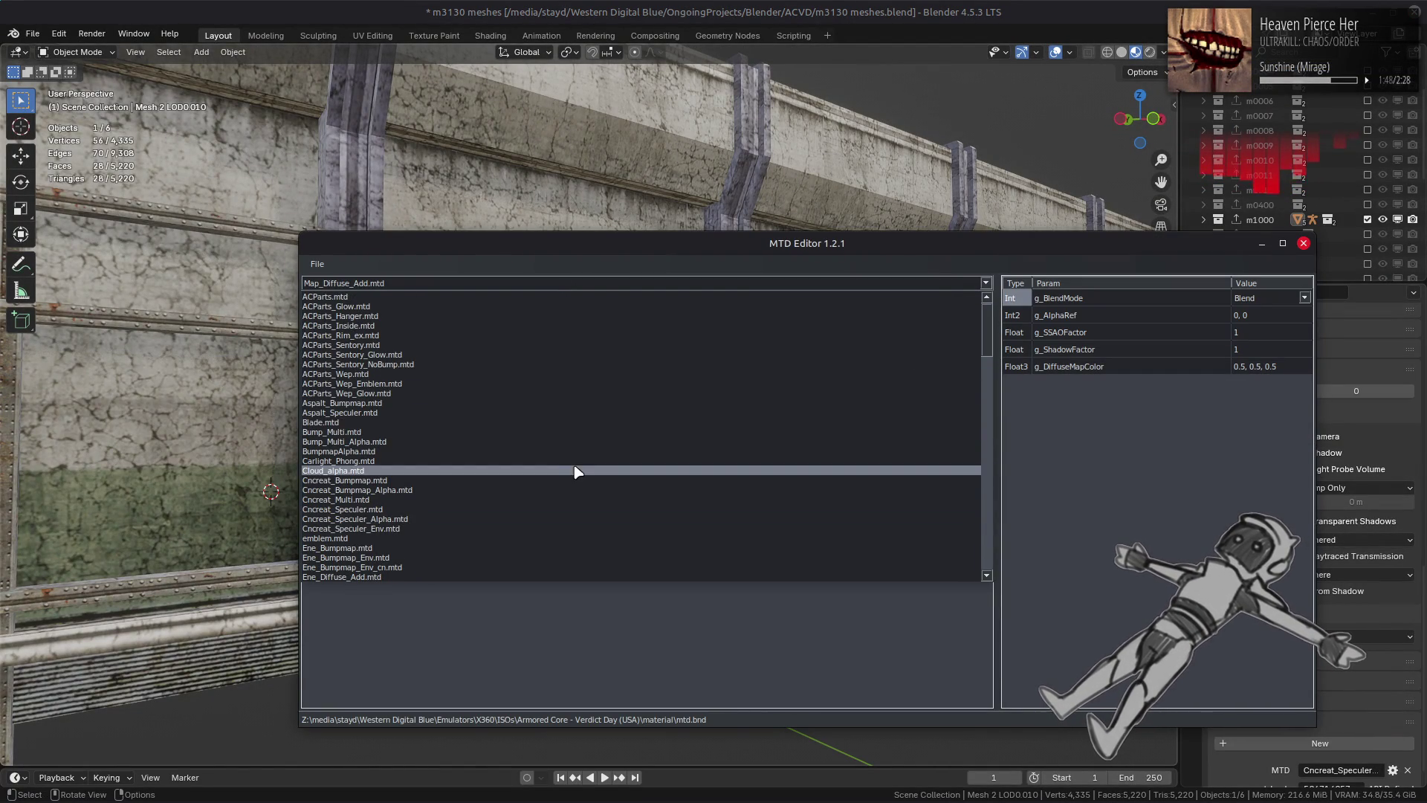
pyautogui.click(504, 523)
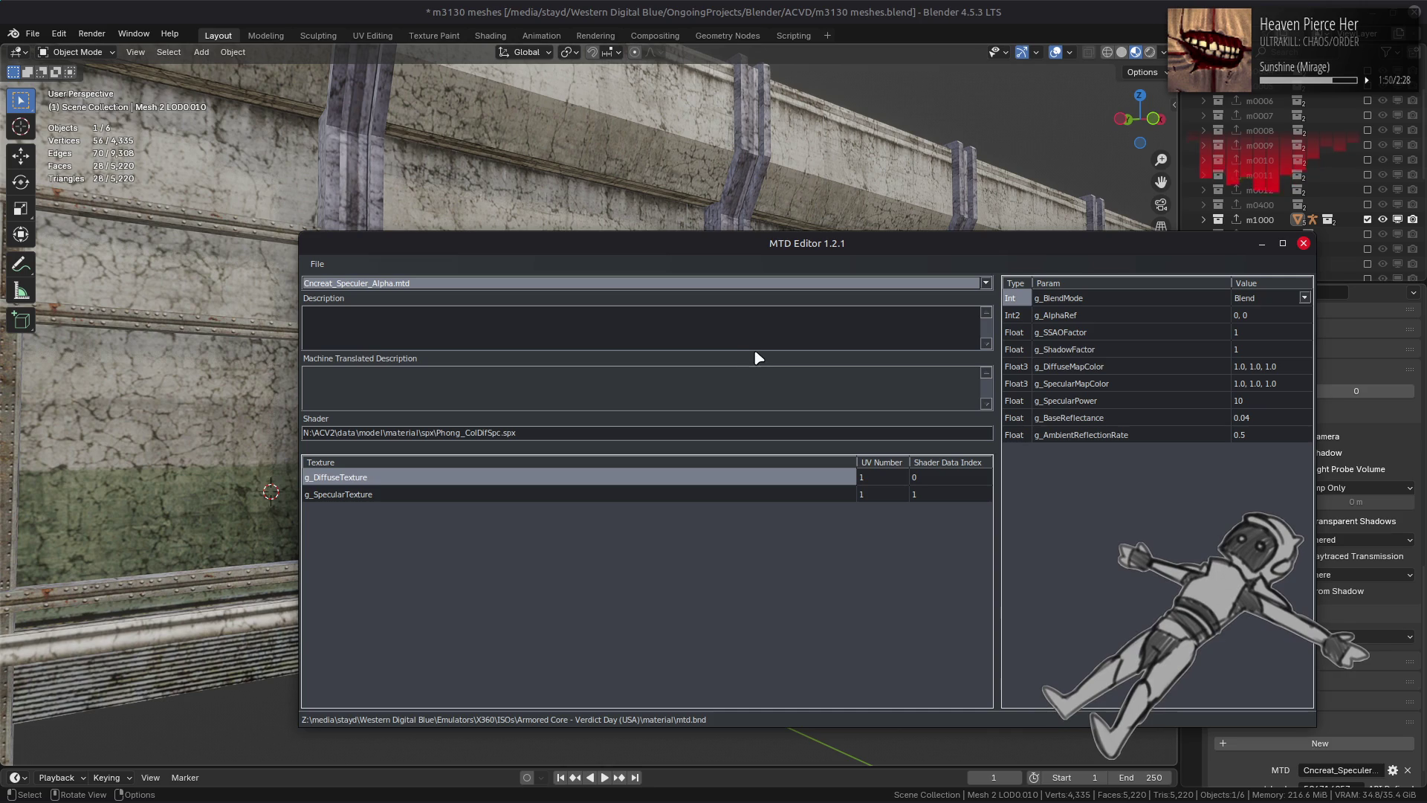
pyautogui.click(761, 287)
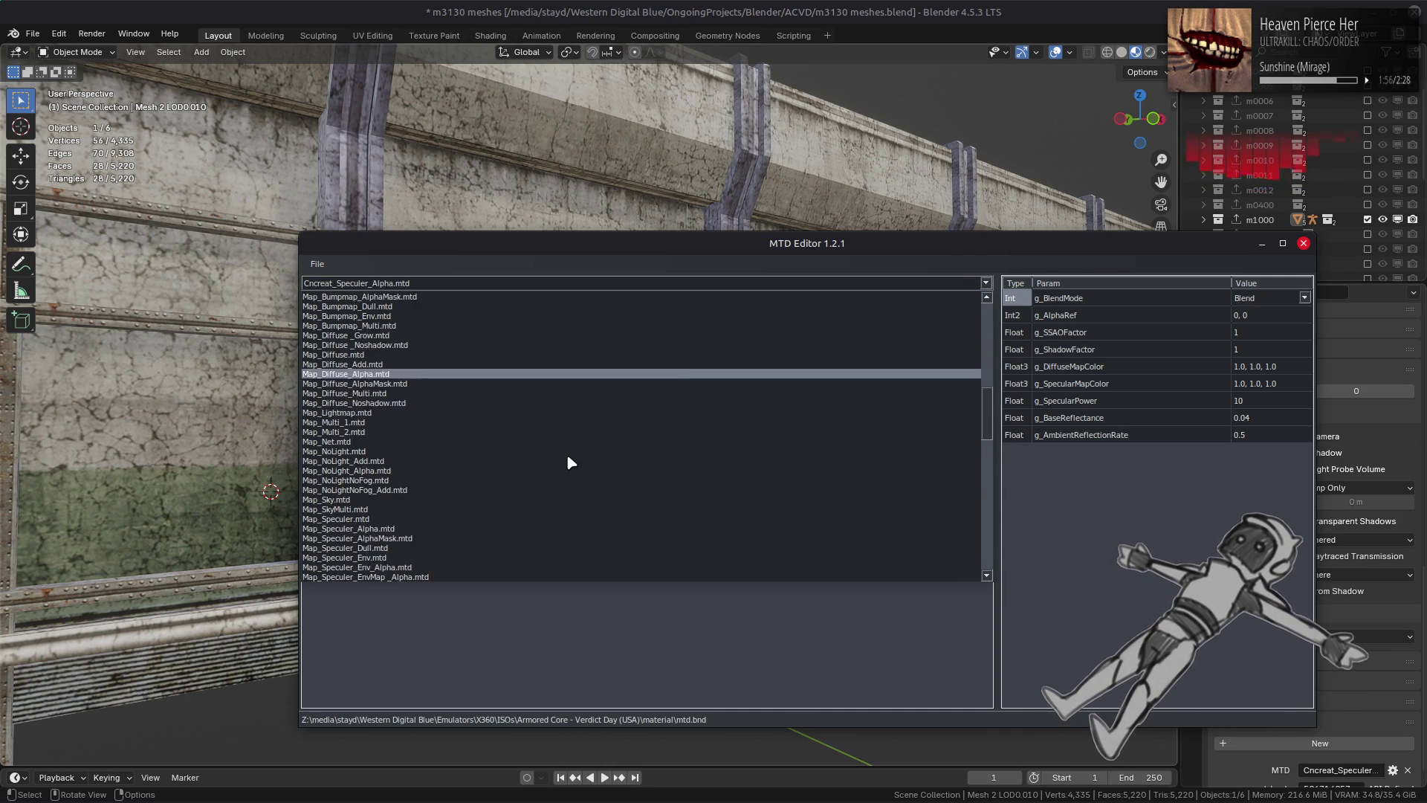
pyautogui.scroll(-5, 565, 464)
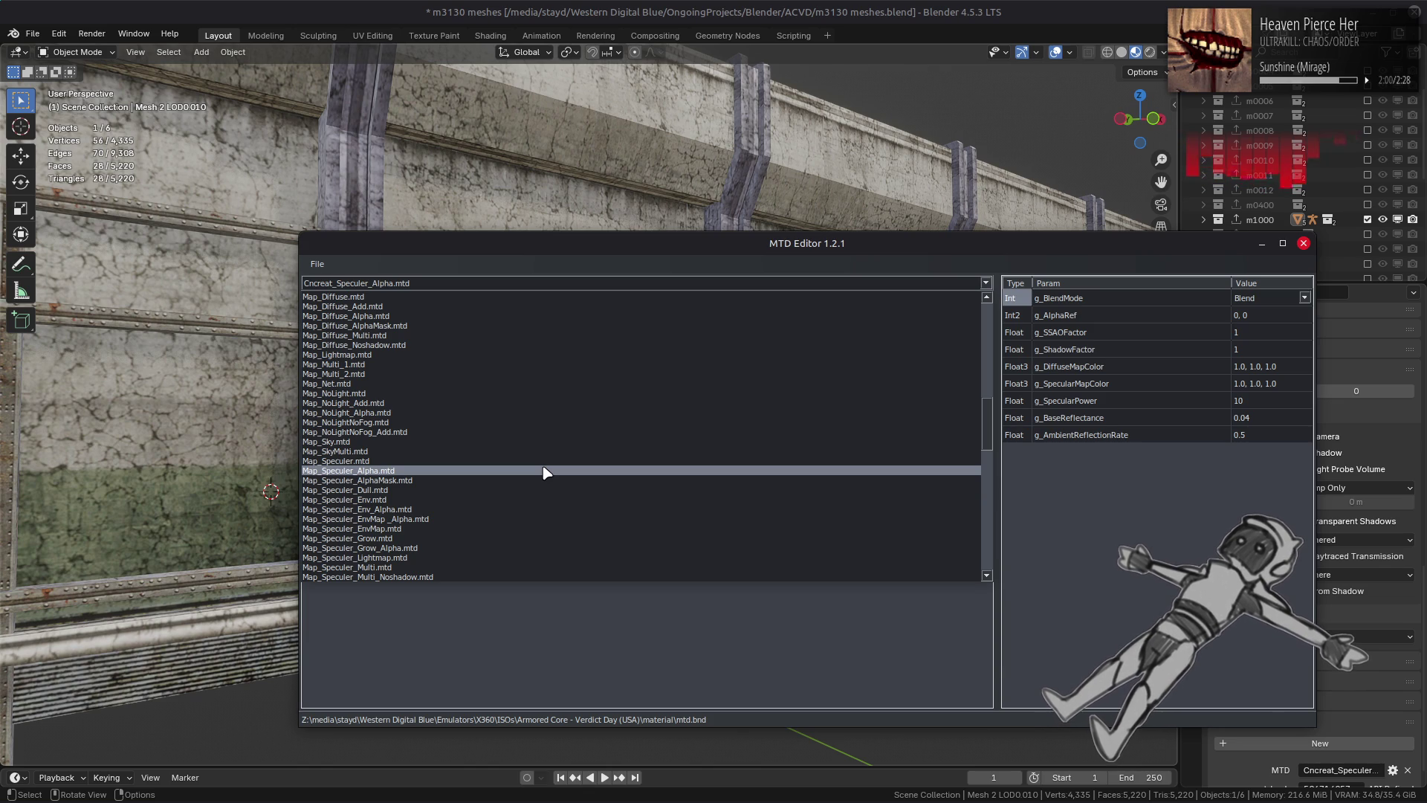
pyautogui.click(546, 473)
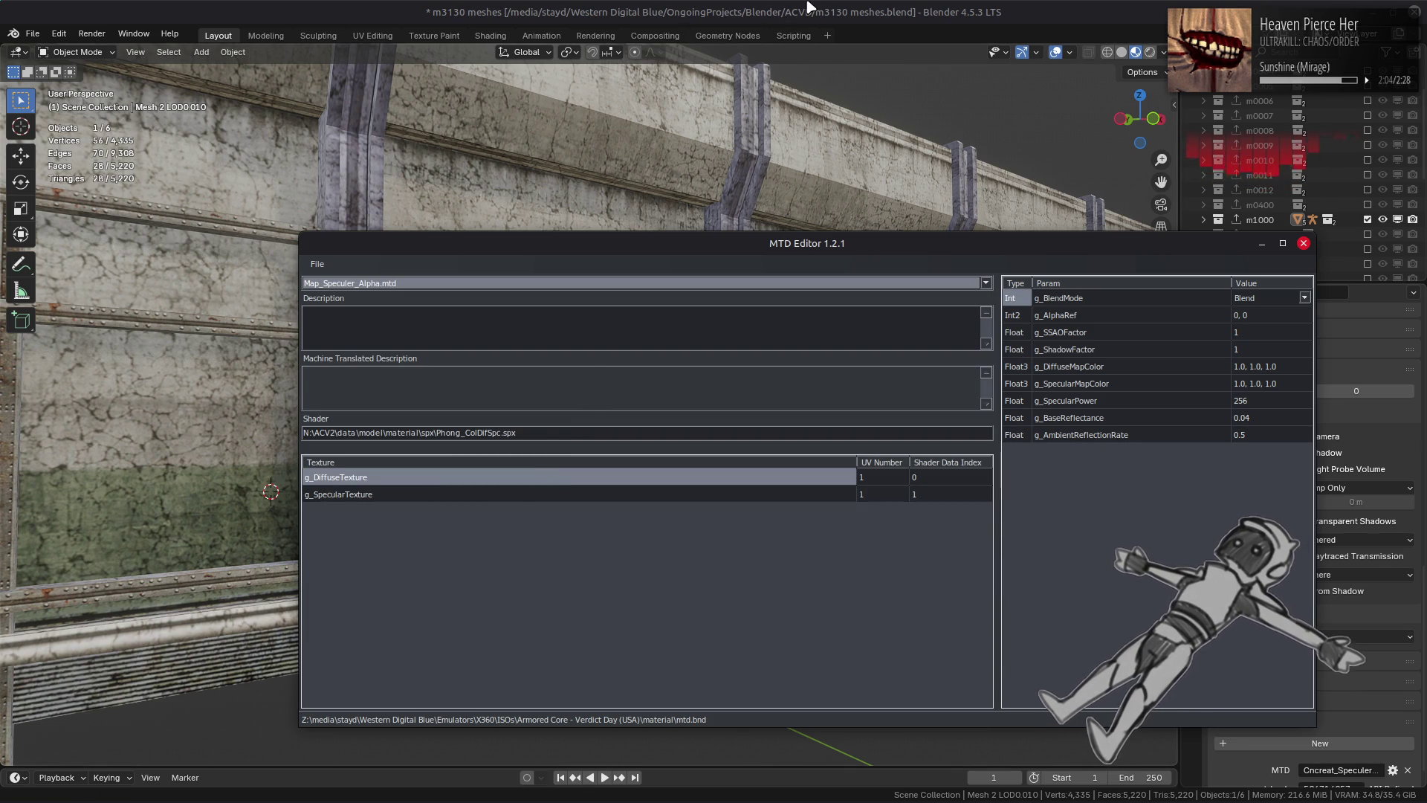
pyautogui.click(1303, 243)
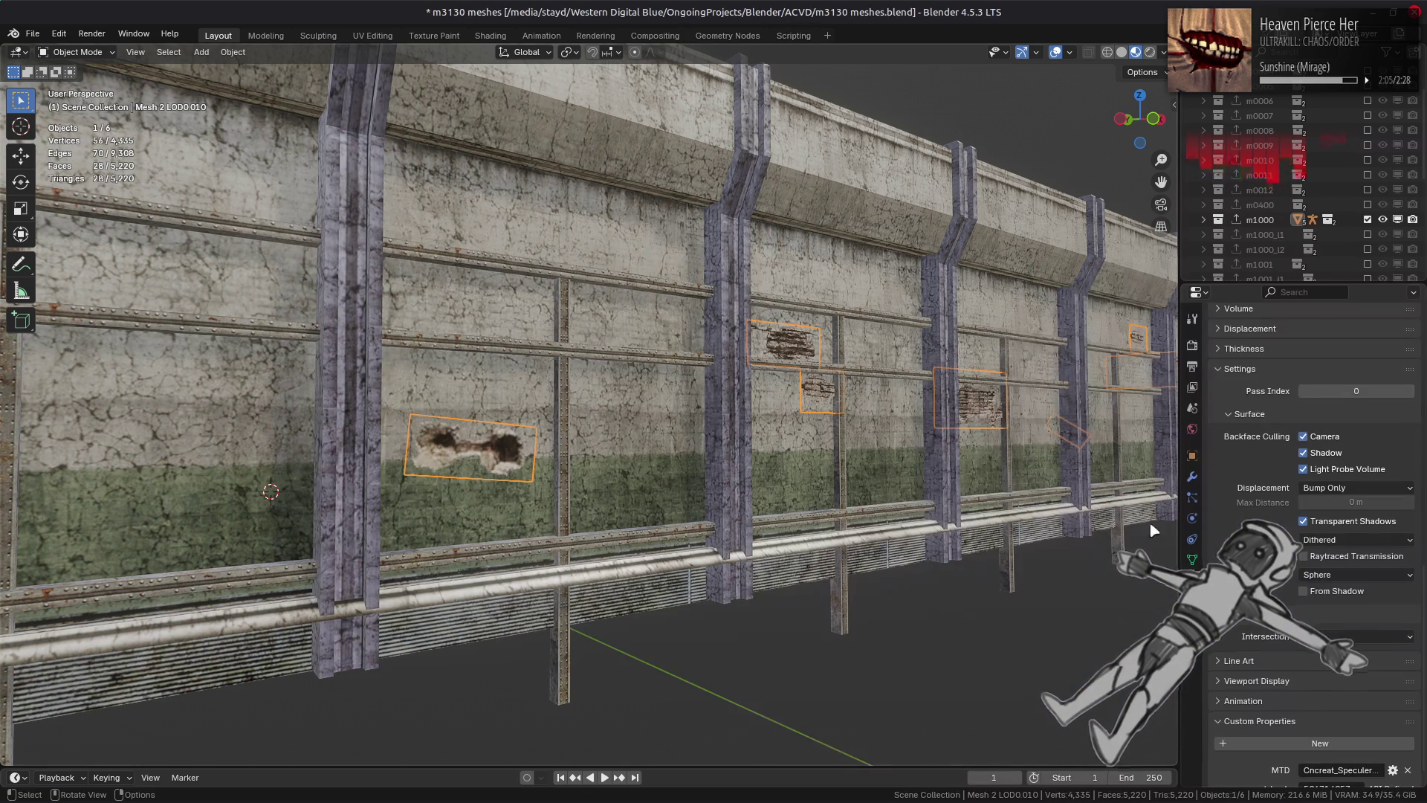
# Step: Rename the MTD property from Cncreat_Speculer_Alpha to Map_Speculer_Alpha and save the file
pyautogui.click(1330, 769)
pyautogui.hotkey('ctrl', 'v')
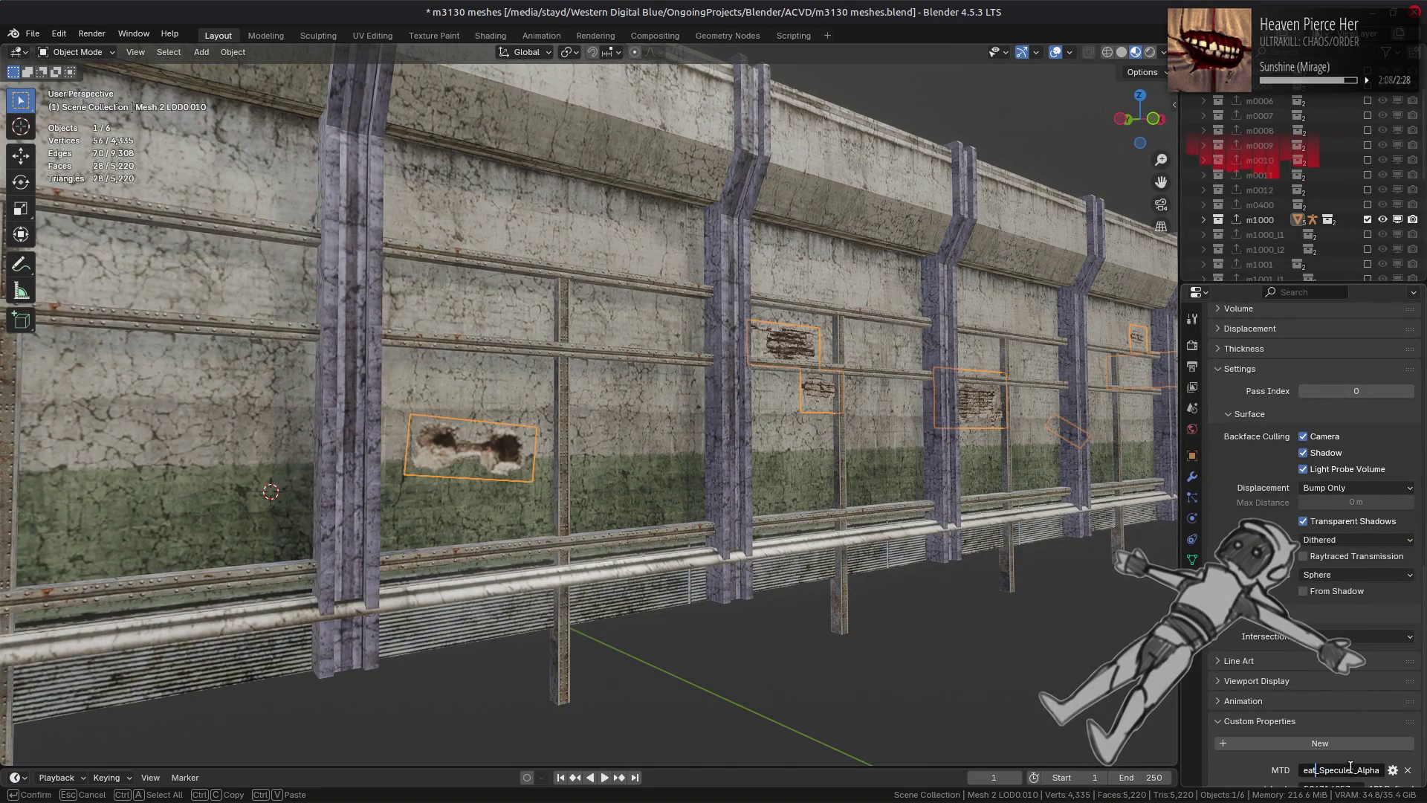
pyautogui.hotkey('shift', 'Home')
pyautogui.press('BackSpace')
pyautogui.write('Map')
pyautogui.press('Return')
pyautogui.hotkey('ctrl', 's')
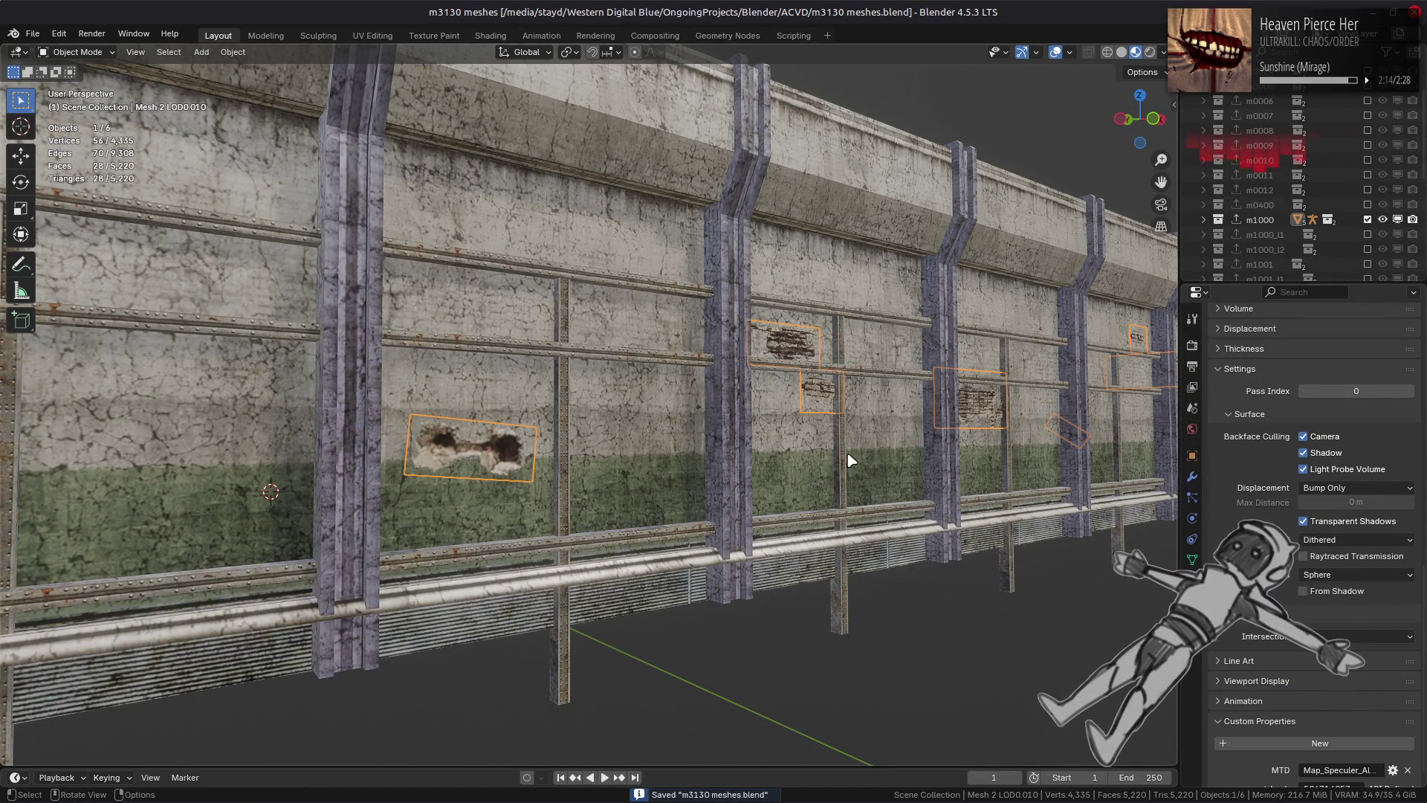
# Step: Deselect all and orbit over the rooftop, wall side and road deck to check the decals
pyautogui.scroll(-5, 838, 437)
pyautogui.moveTo(838, 437)
pyautogui.mouseDown(button='middle')
pyautogui.moveTo(784, 436)
pyautogui.moveTo(780, 399)
pyautogui.mouseUp(button='middle')
pyautogui.scroll(5, 777, 400)
pyautogui.hotkey('alt', 'a')
pyautogui.moveTo(812, 446); pyautogui.dragTo(769, 462, button='middle')
pyautogui.scroll(4, 773, 453)
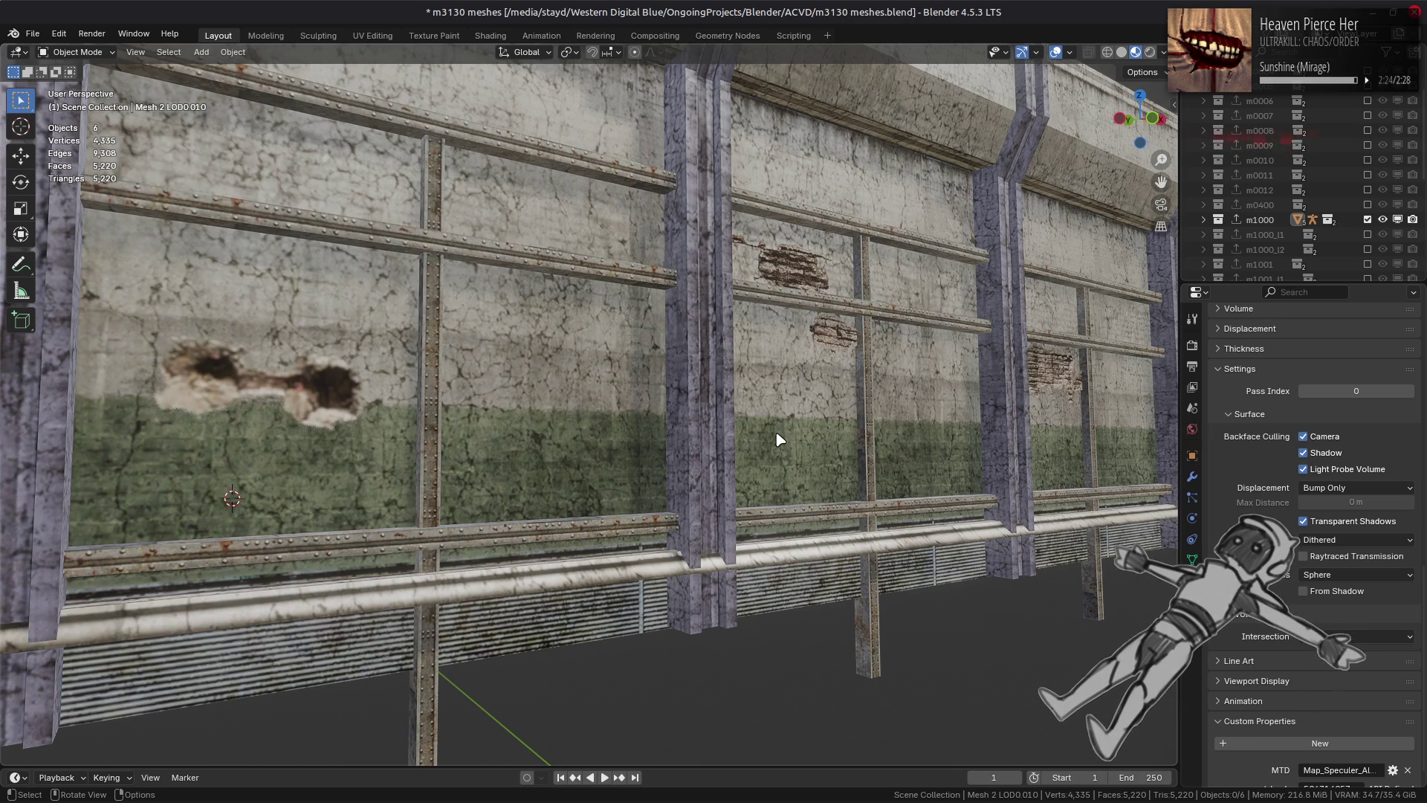
pyautogui.scroll(-6, 780, 439)
pyautogui.moveTo(535, 462)
pyautogui.mouseDown(button='middle')
pyautogui.moveTo(579, 477)
pyautogui.moveTo(484, 456)
pyautogui.moveTo(497, 535)
pyautogui.moveTo(494, 404)
pyautogui.moveTo(519, 509)
pyautogui.moveTo(493, 408)
pyautogui.mouseUp(button='middle')
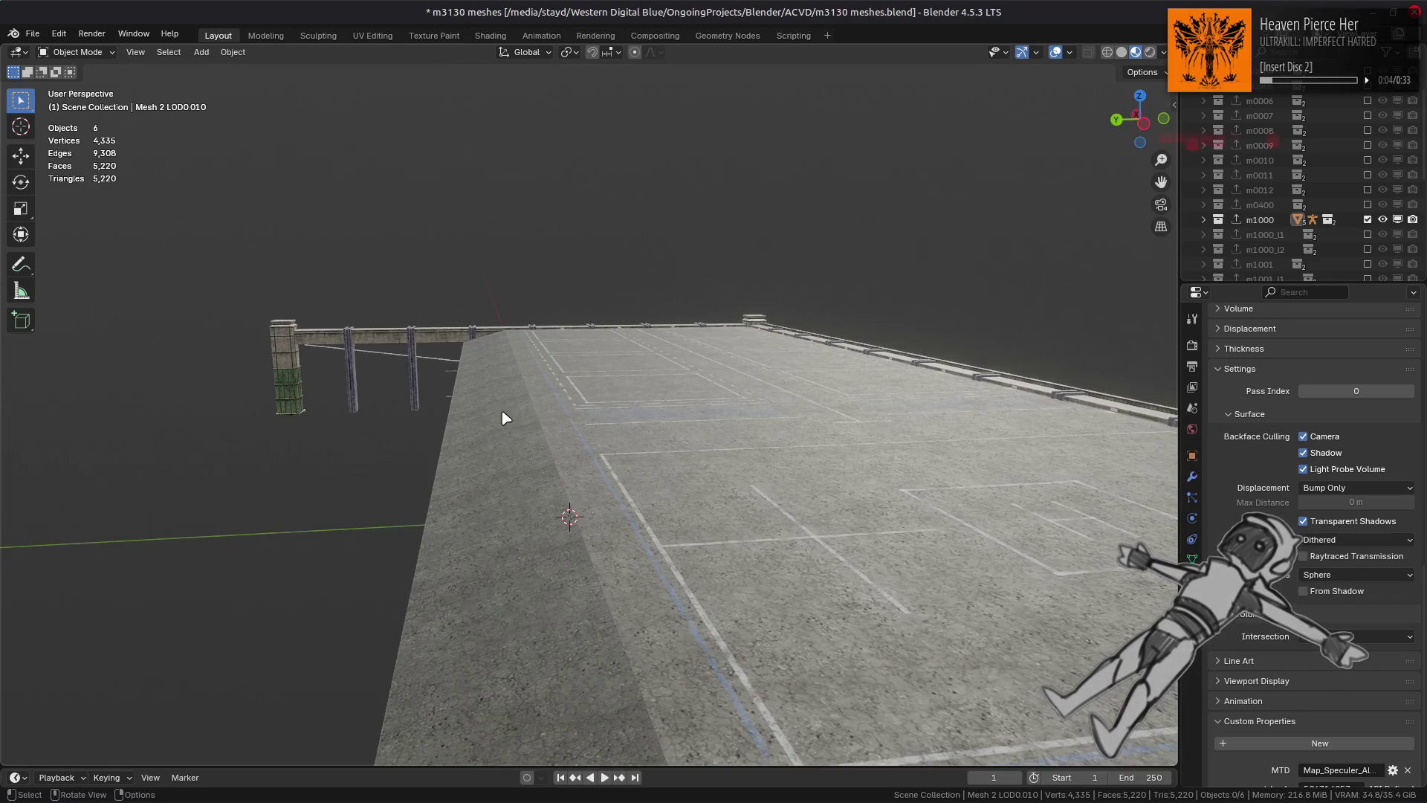
pyautogui.scroll(5, 505, 410)
pyautogui.click(409, 372)
pyautogui.moveTo(522, 327)
pyautogui.mouseDown(button='middle')
pyautogui.moveTo(532, 347)
pyautogui.moveTo(873, 242)
pyautogui.mouseUp(button='middle')
pyautogui.click(1122, 52)
pyautogui.click(1163, 52)
pyautogui.click(1174, 126)
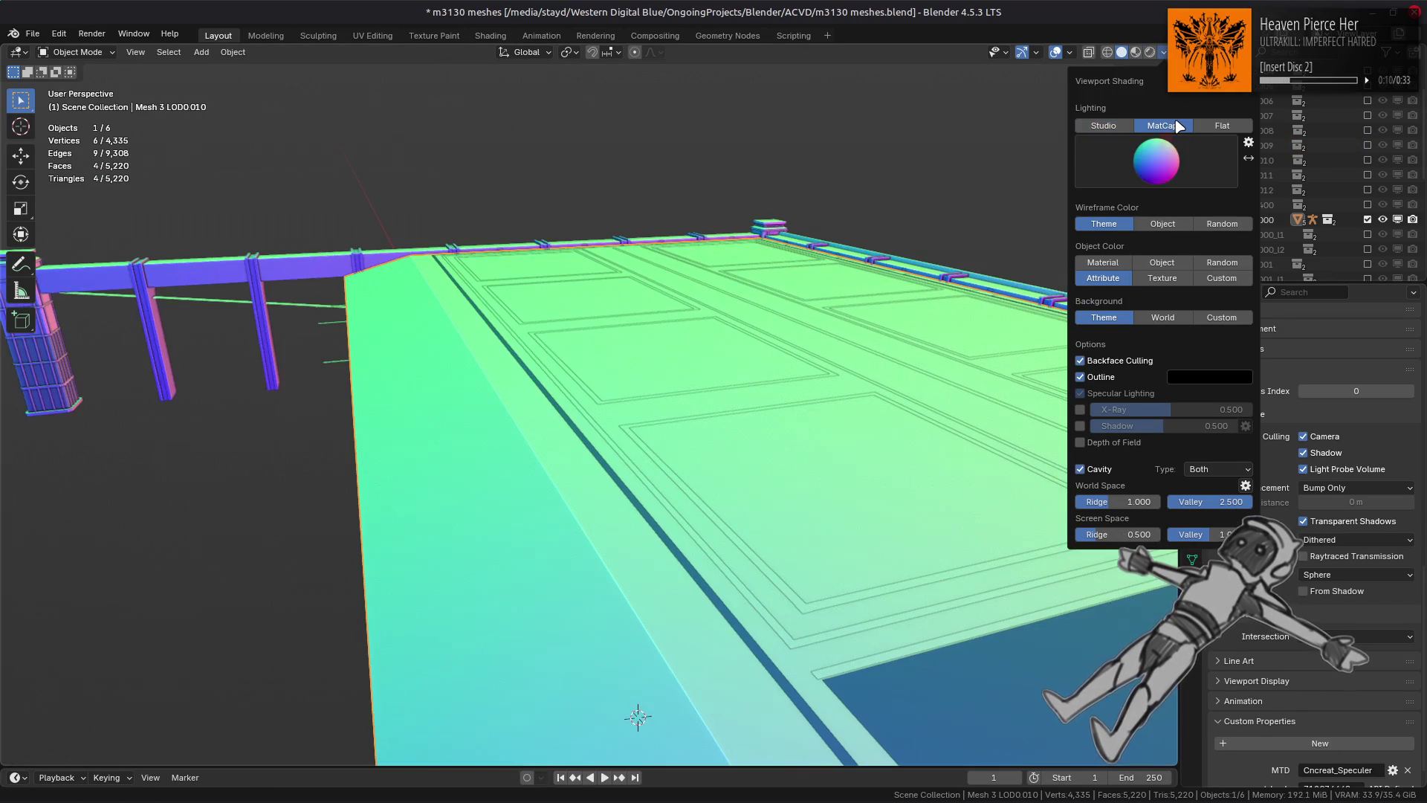
pyautogui.press('Tab')
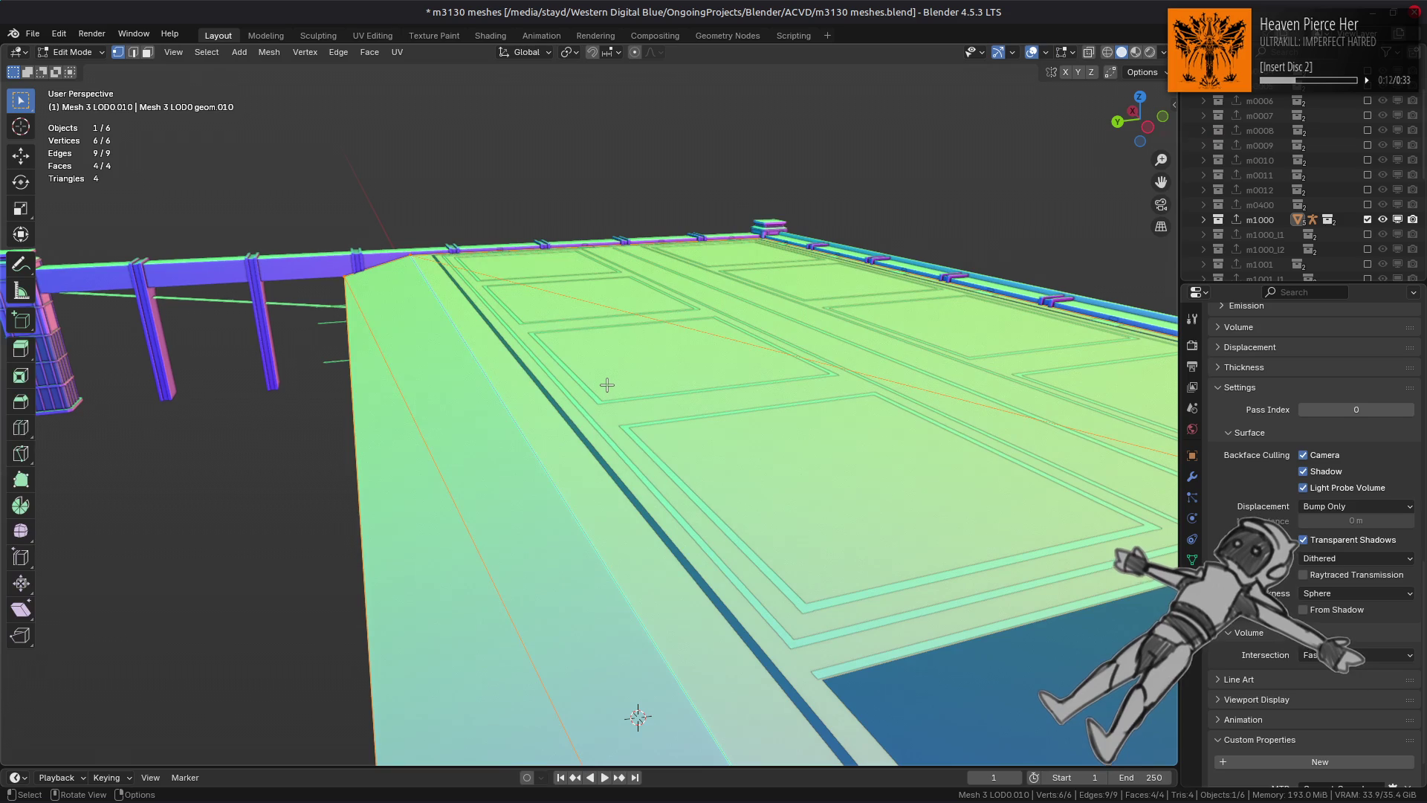
pyautogui.scroll(-8, 608, 385)
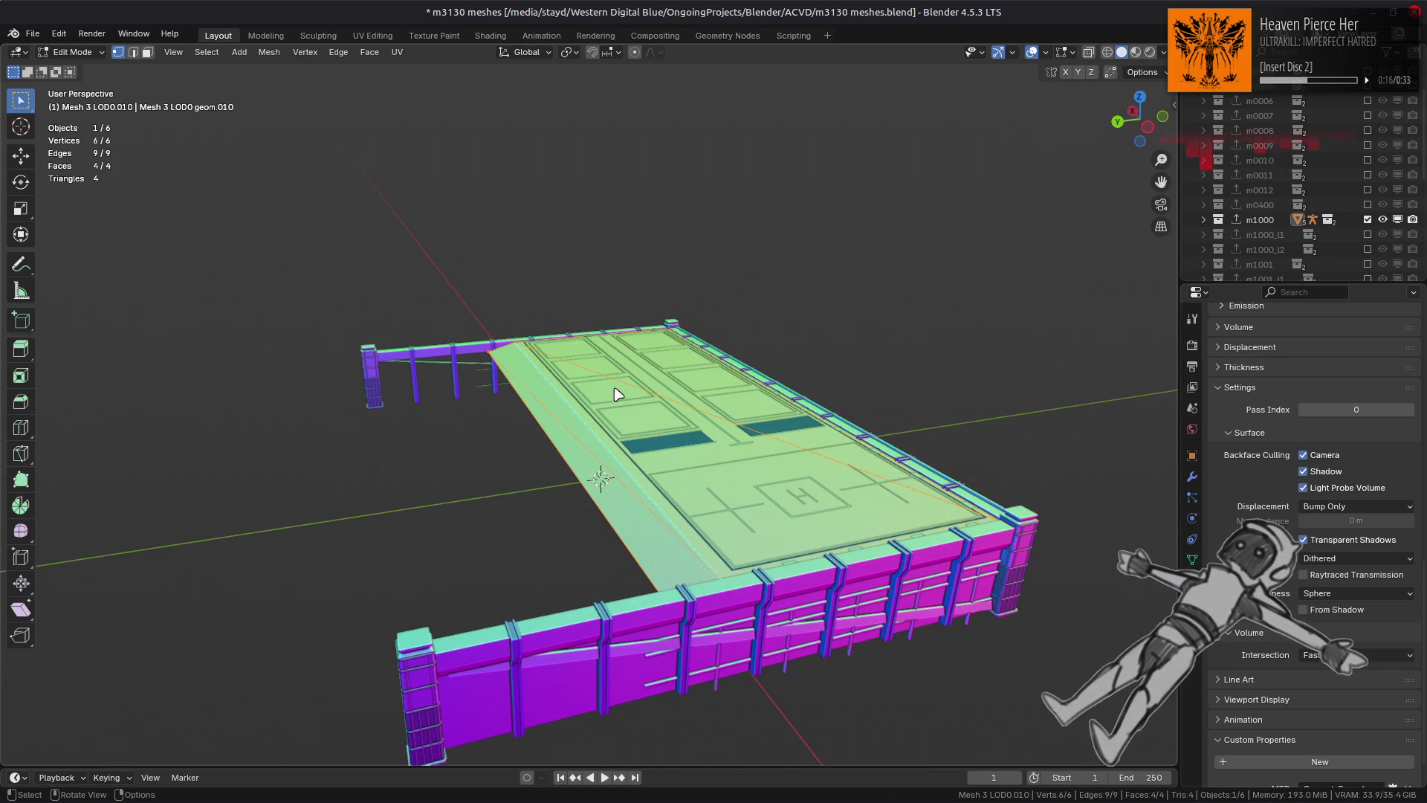
pyautogui.press('Tab')
pyautogui.click(1135, 52)
pyautogui.hotkey('alt', 'a')
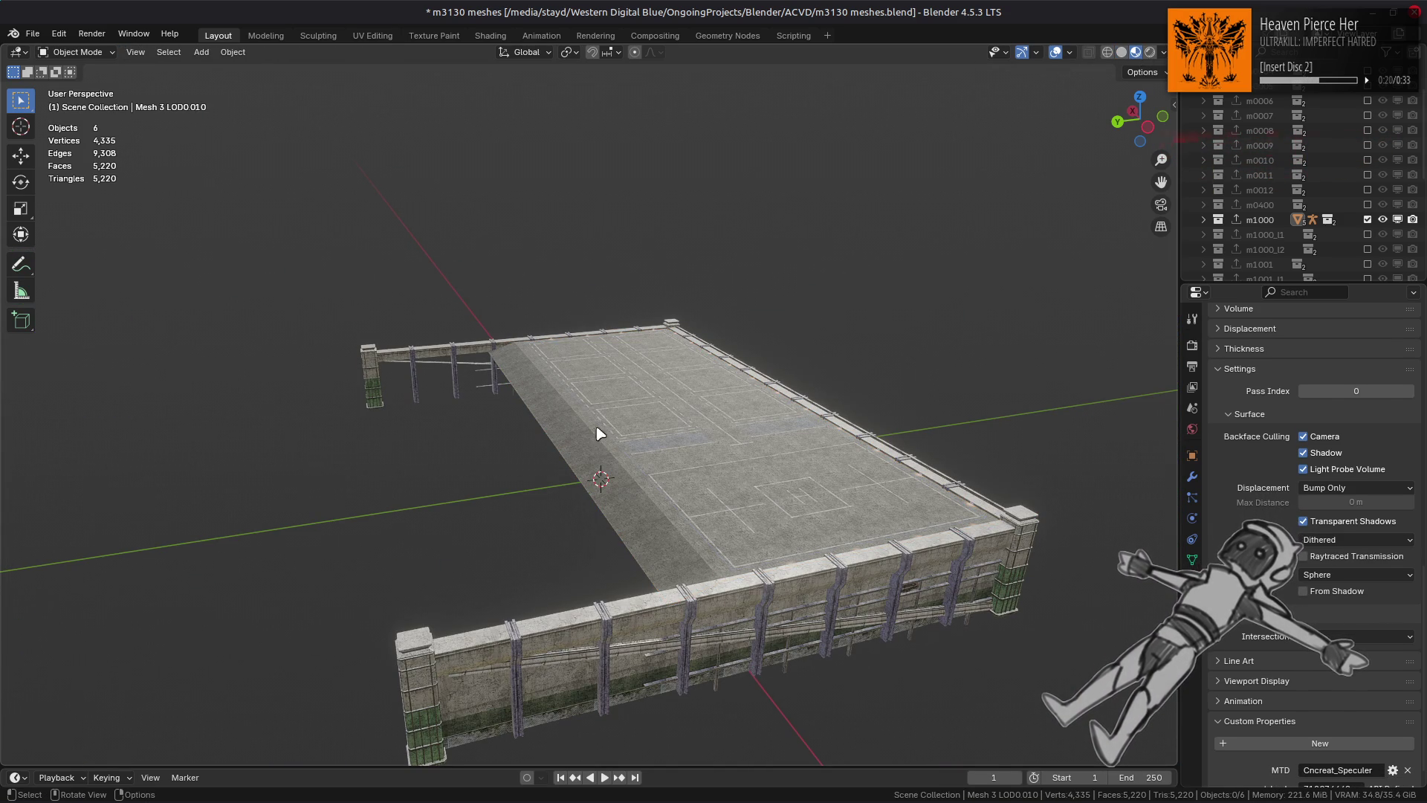
# Step: Orbit along the walls and around the whole structure to inspect the decals
pyautogui.moveTo(601, 436)
pyautogui.mouseDown(button='middle')
pyautogui.moveTo(484, 442)
pyautogui.moveTo(669, 408)
pyautogui.moveTo(630, 446)
pyautogui.mouseUp(button='middle')
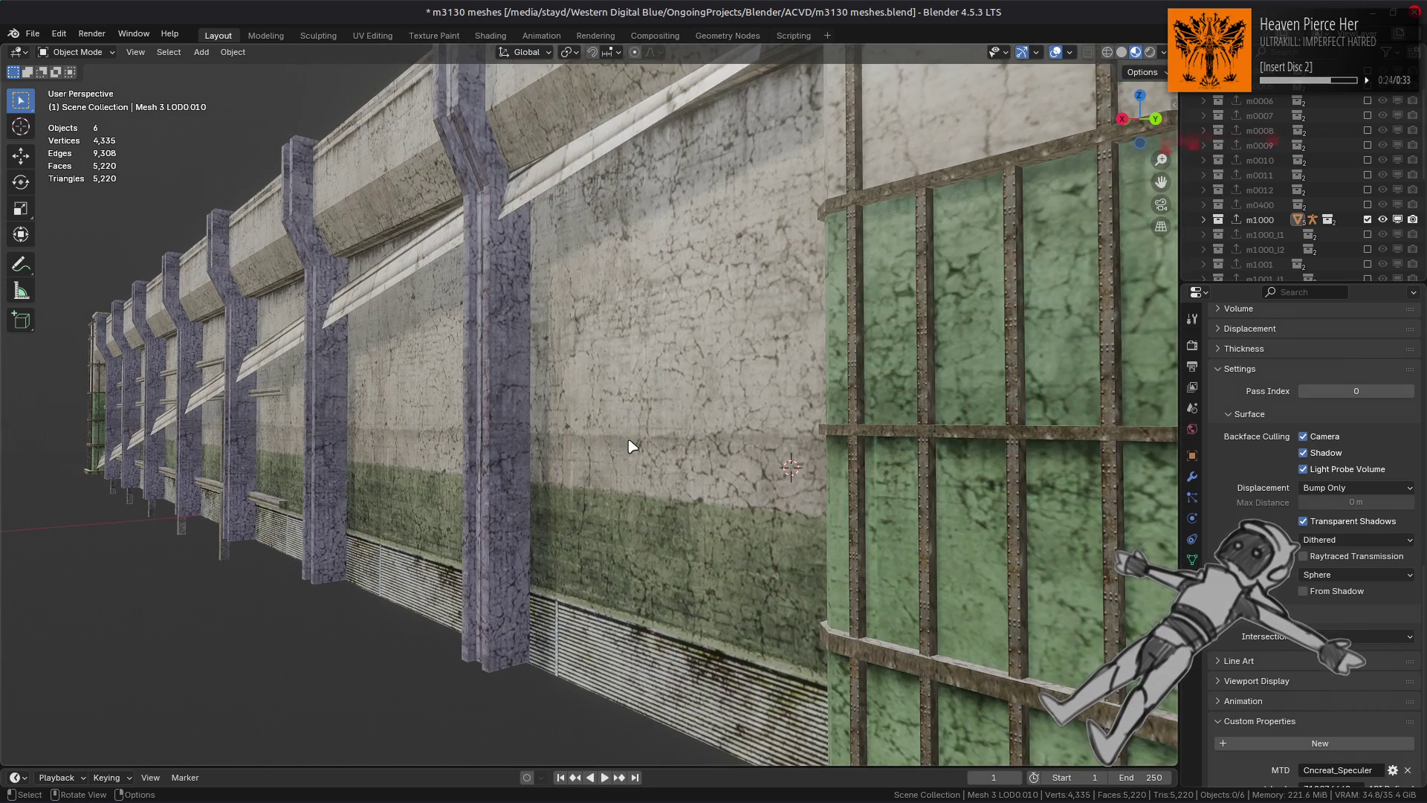
pyautogui.scroll(-6, 503, 436)
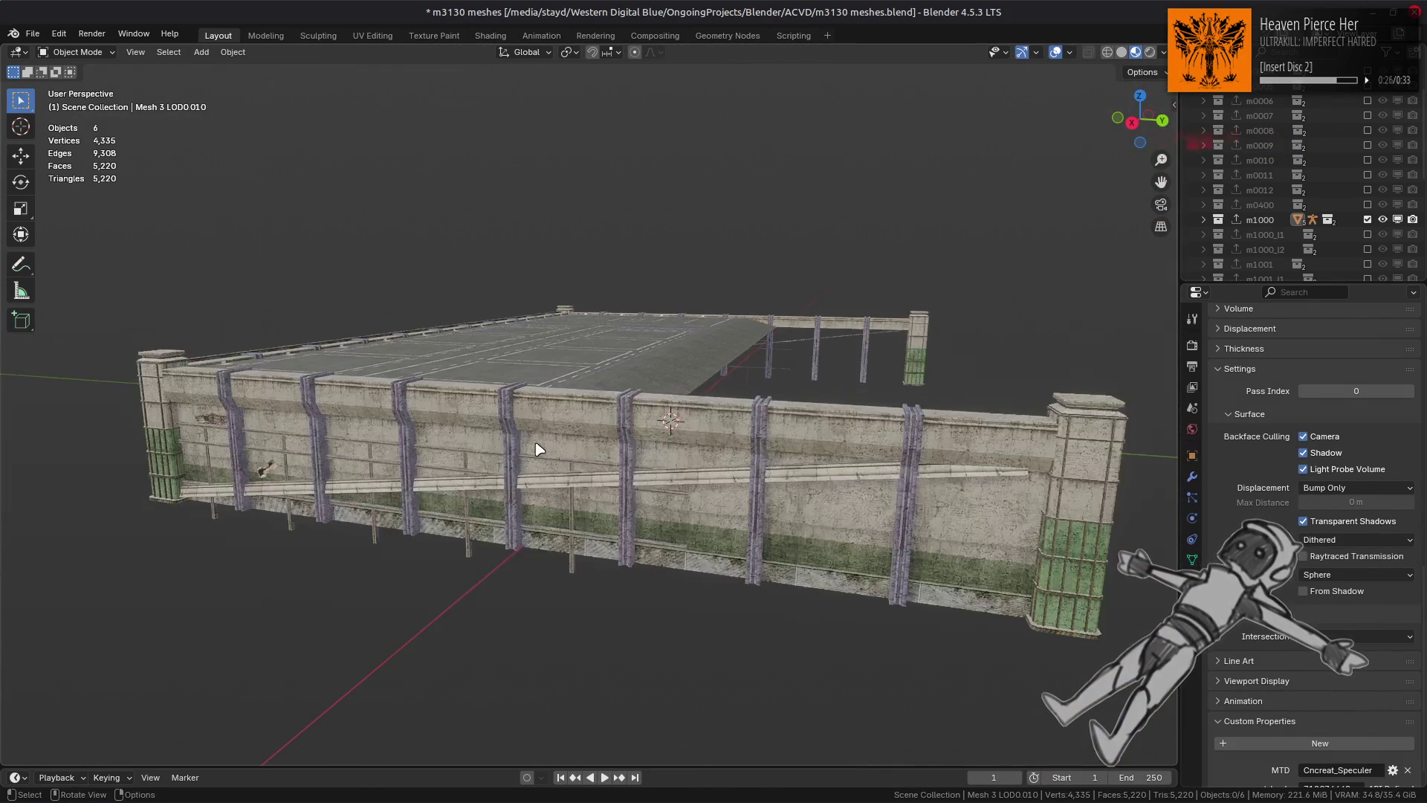
pyautogui.moveTo(540, 449); pyautogui.dragTo(573, 423, button='middle')
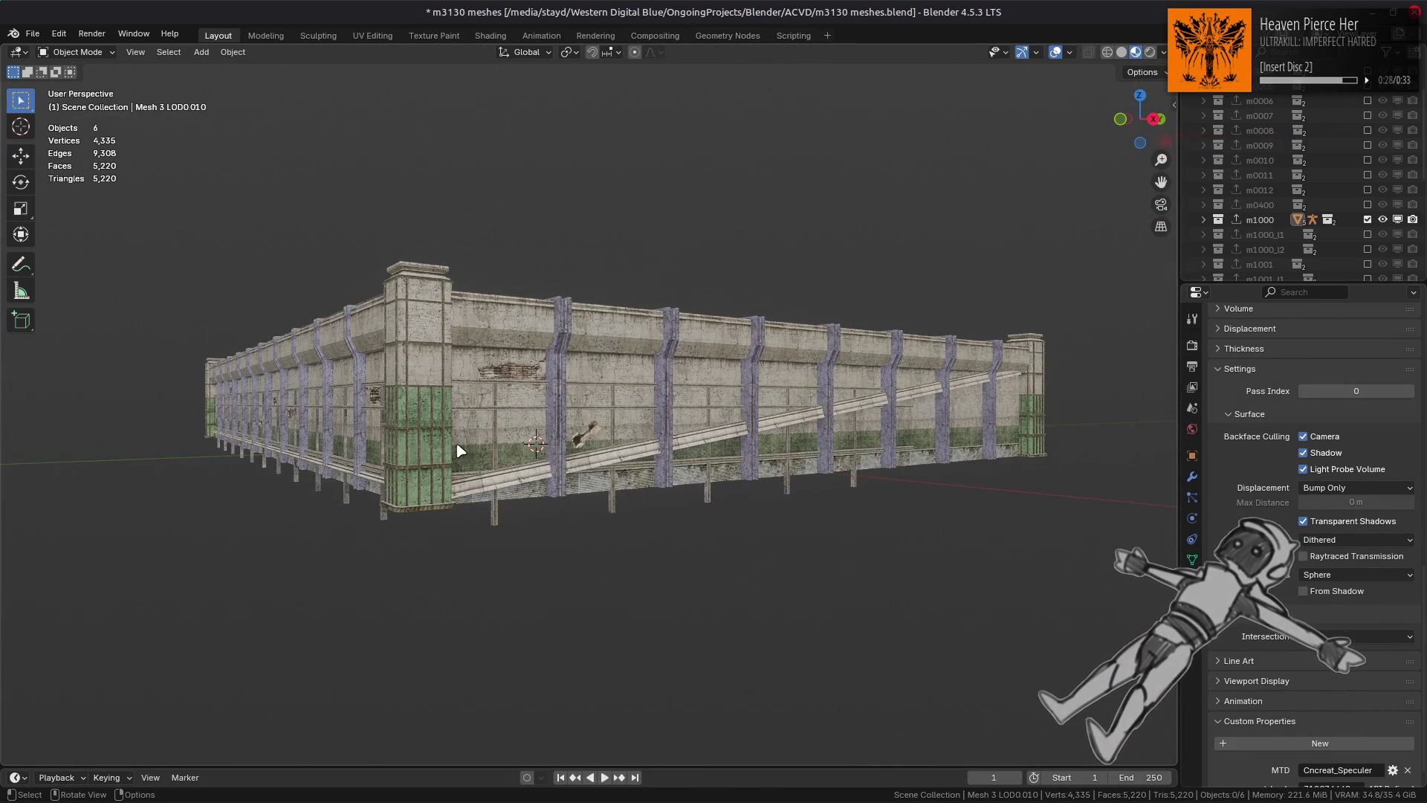
pyautogui.scroll(6, 461, 449)
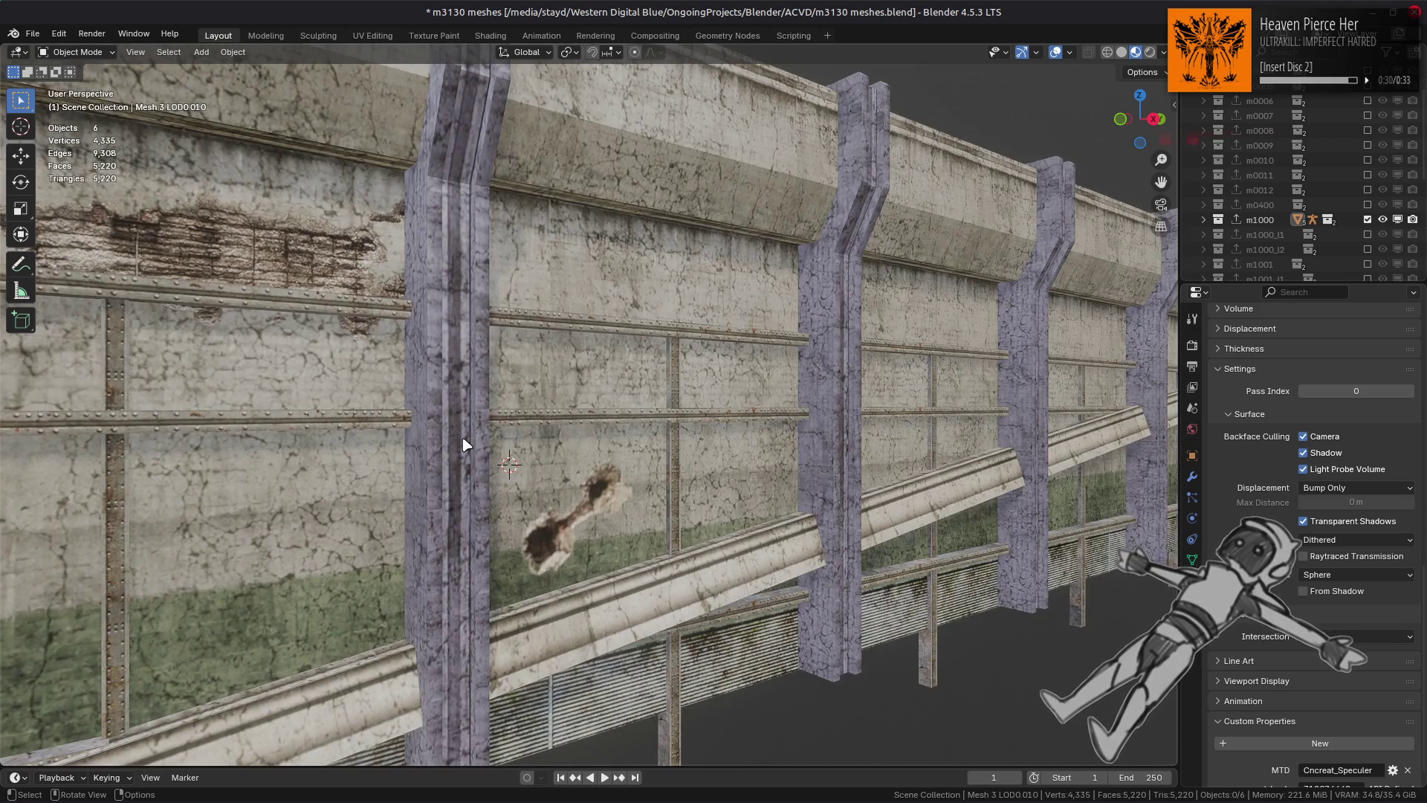
pyautogui.scroll(-6, 462, 444)
pyautogui.moveTo(578, 438)
pyautogui.mouseDown(button='middle')
pyautogui.moveTo(635, 455)
pyautogui.moveTo(595, 450)
pyautogui.mouseUp(button='middle')
# Step: Toggle the m1000 and m1001 collections, leaving m1000 included, and save m3130 meshes.blend
pyautogui.click(1367, 219)
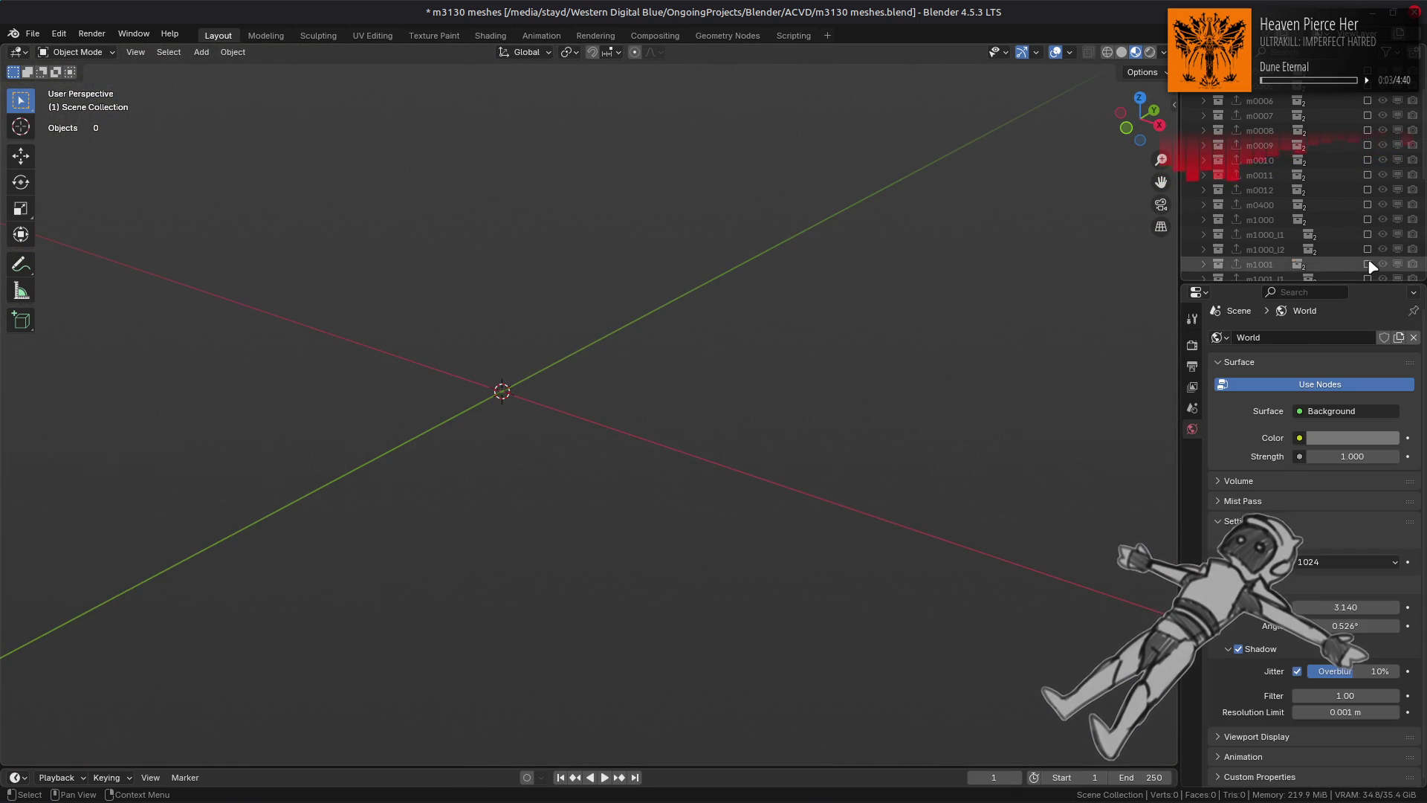
pyautogui.click(1367, 264)
pyautogui.click(1367, 264)
pyautogui.click(1368, 219)
pyautogui.hotkey('ctrl', 's')
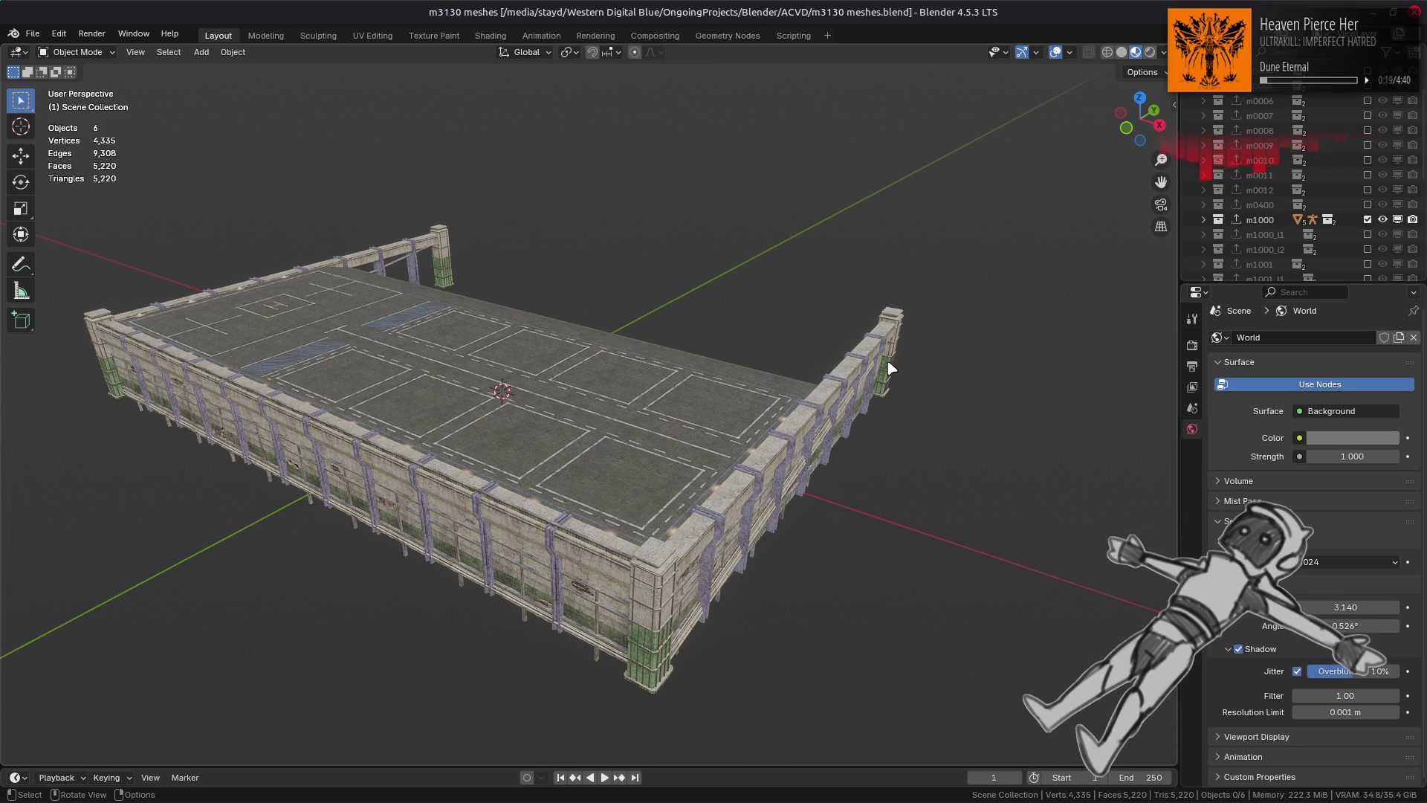
pyautogui.moveTo(859, 800)
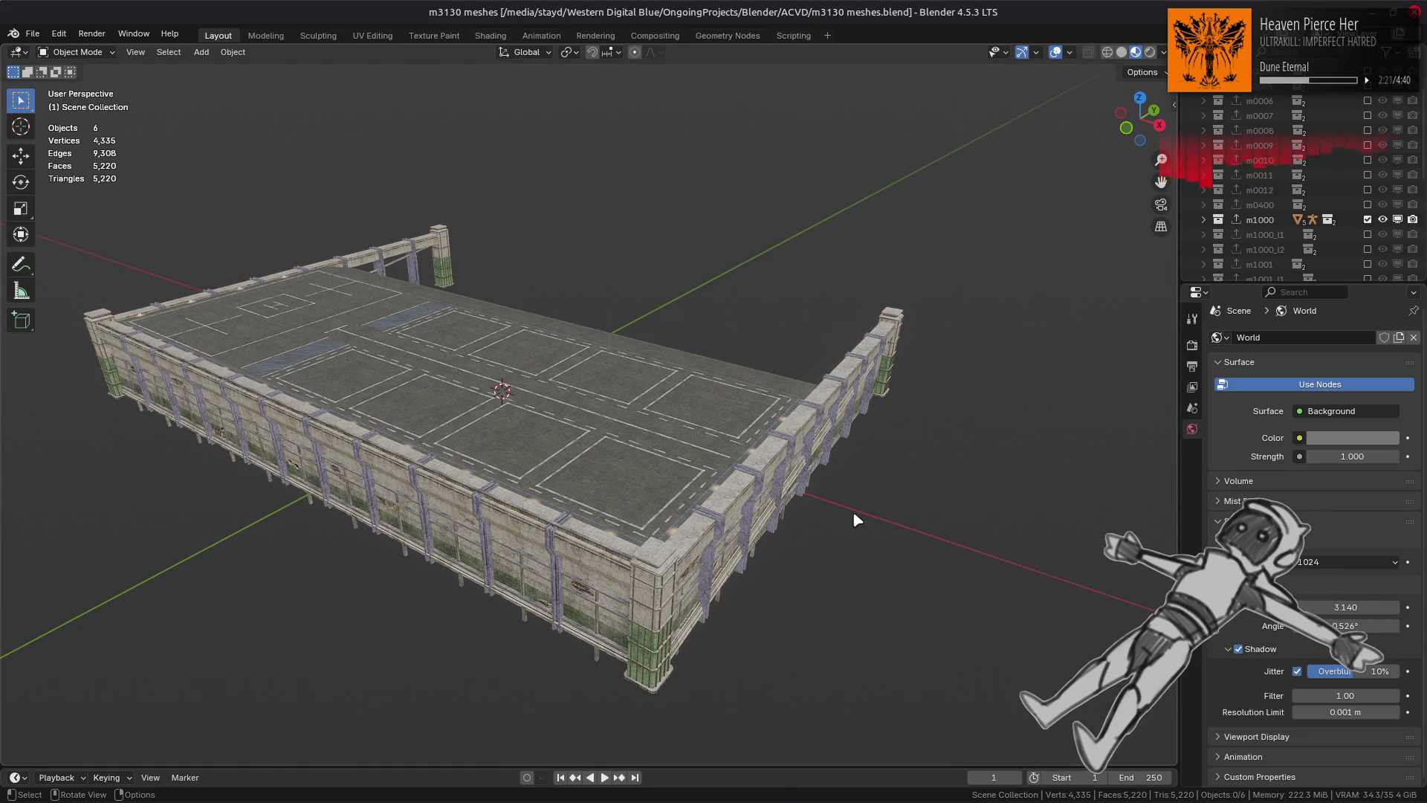
# Step: Check Xenia's Mission Report screen and File menu, then return to VS Code with flver.py
pyautogui.hotkey('ctrl', 'alt', 'Right')
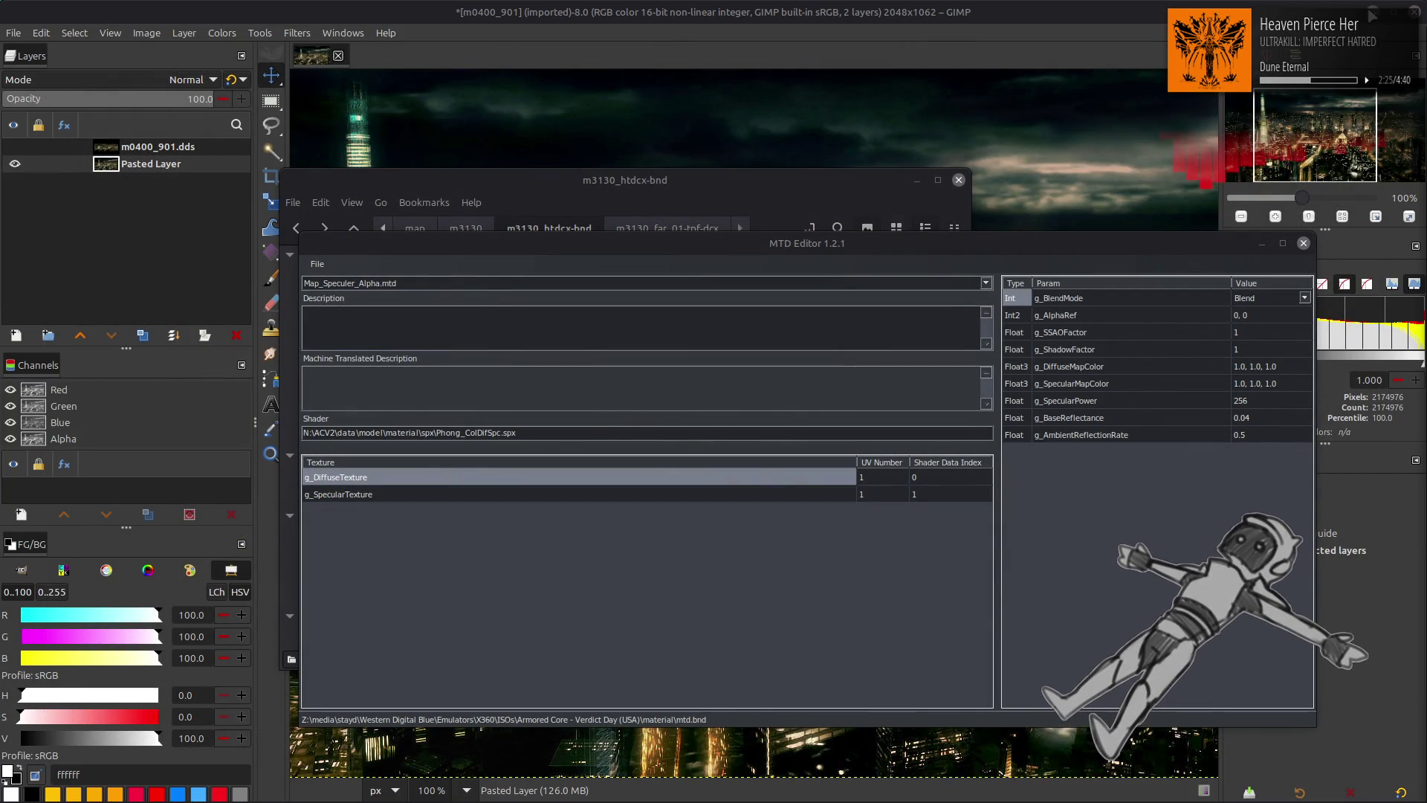
pyautogui.hotkey('ctrl', 'alt', 'Right')
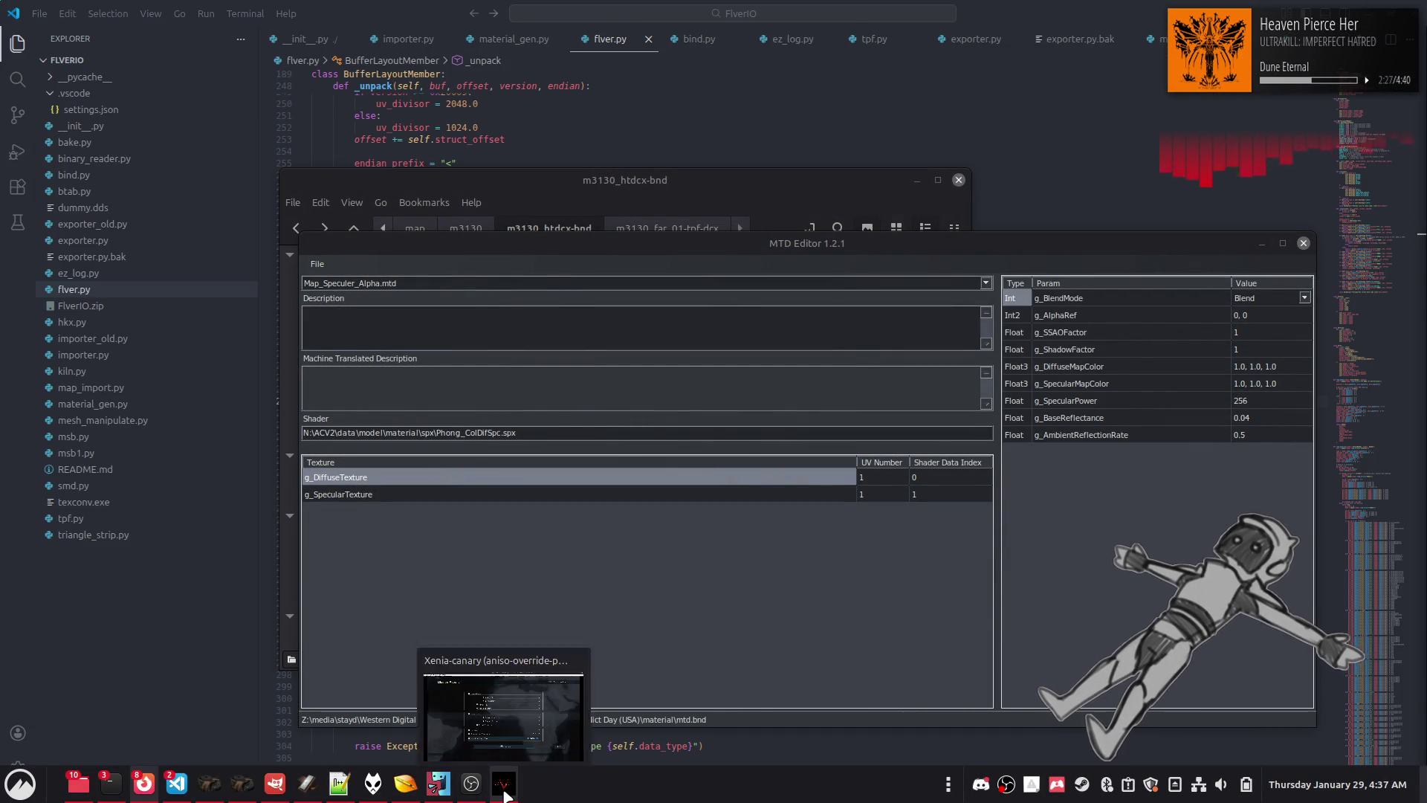
pyautogui.click(503, 783)
pyautogui.click(11, 32)
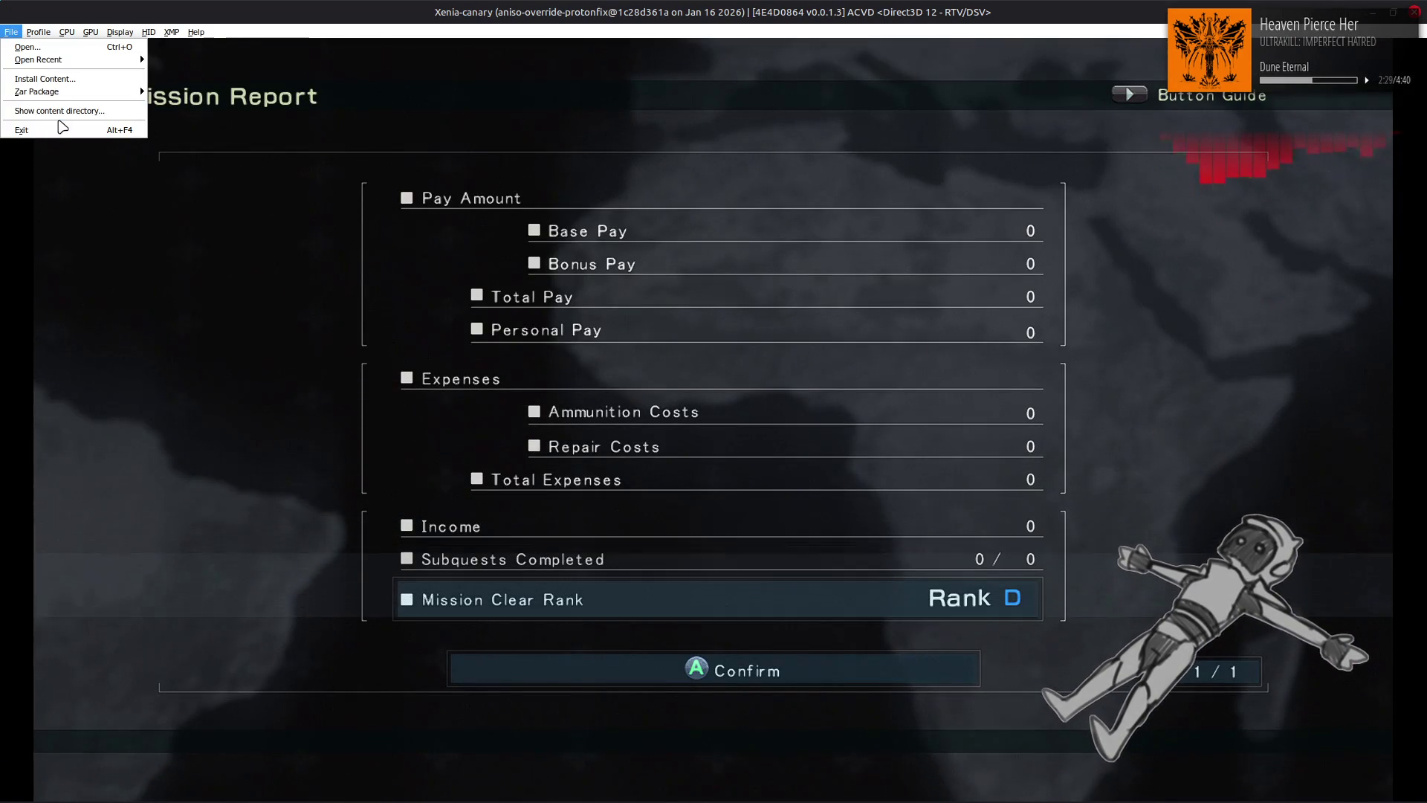
pyautogui.click(59, 137)
pyautogui.hotkey('ctrl', 'alt', 'Right')
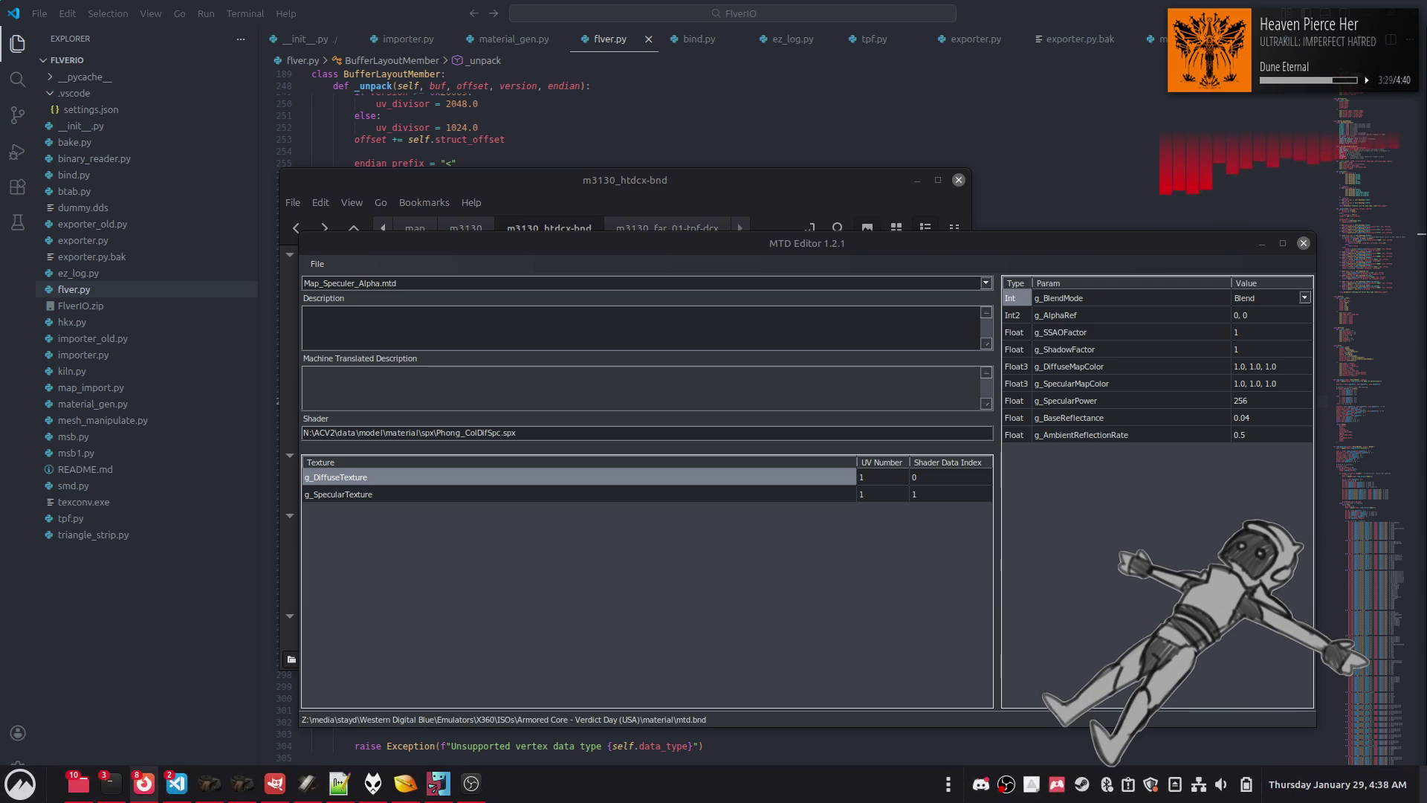
pyautogui.click(340, 784)
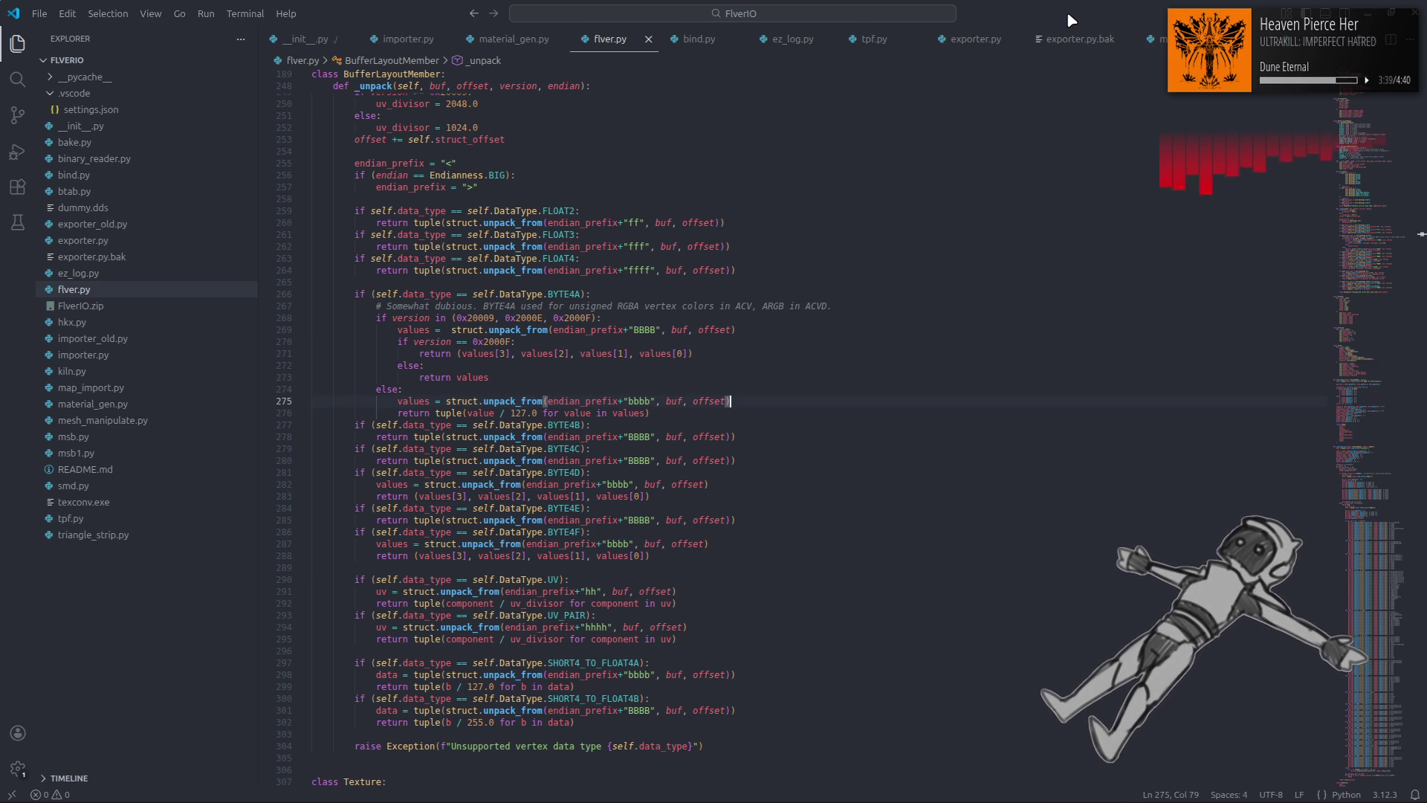
# Step: Replace ARGB with ABGR in the BYTE4A comment on line 267 of flver.py
pyautogui.doubleClick(774, 307)
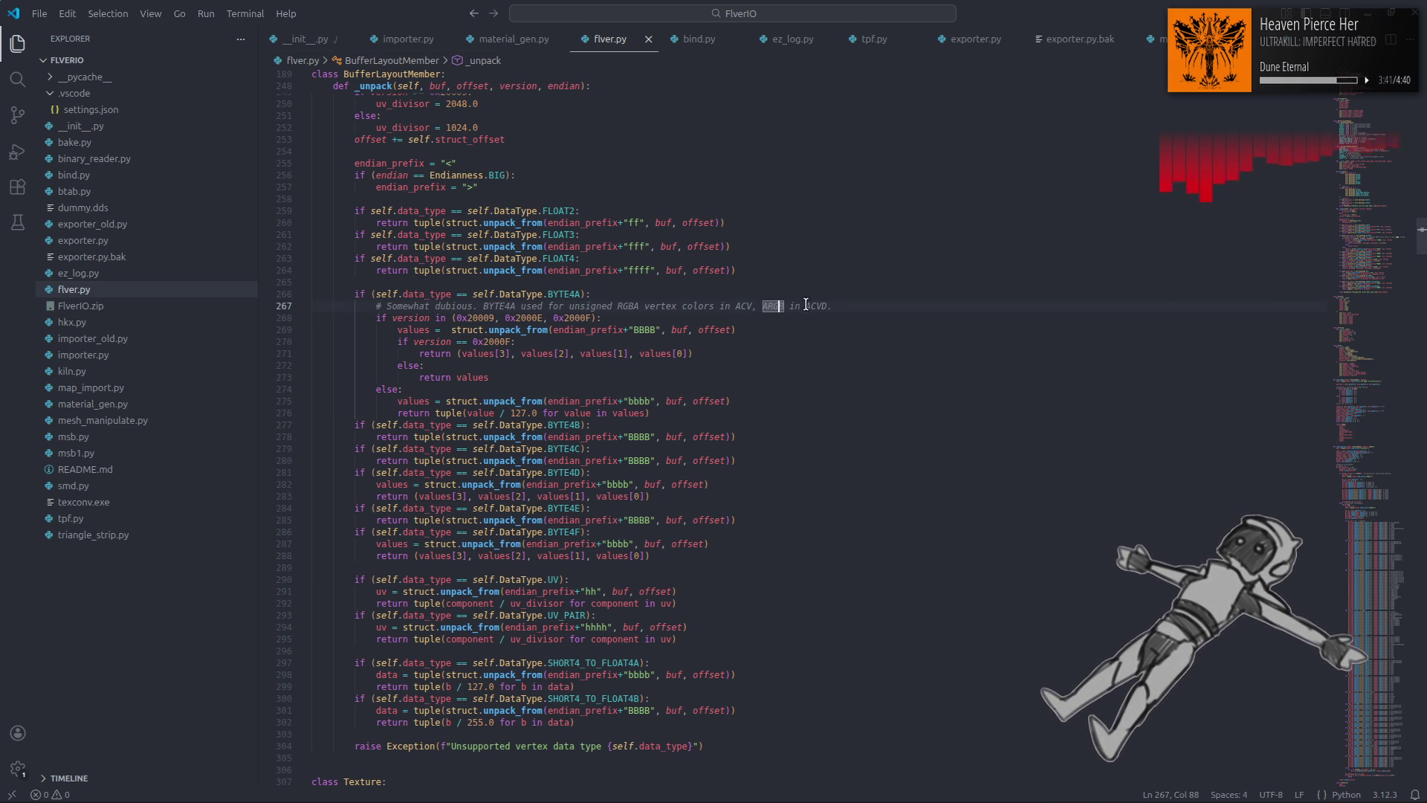
pyautogui.write('ABGR')
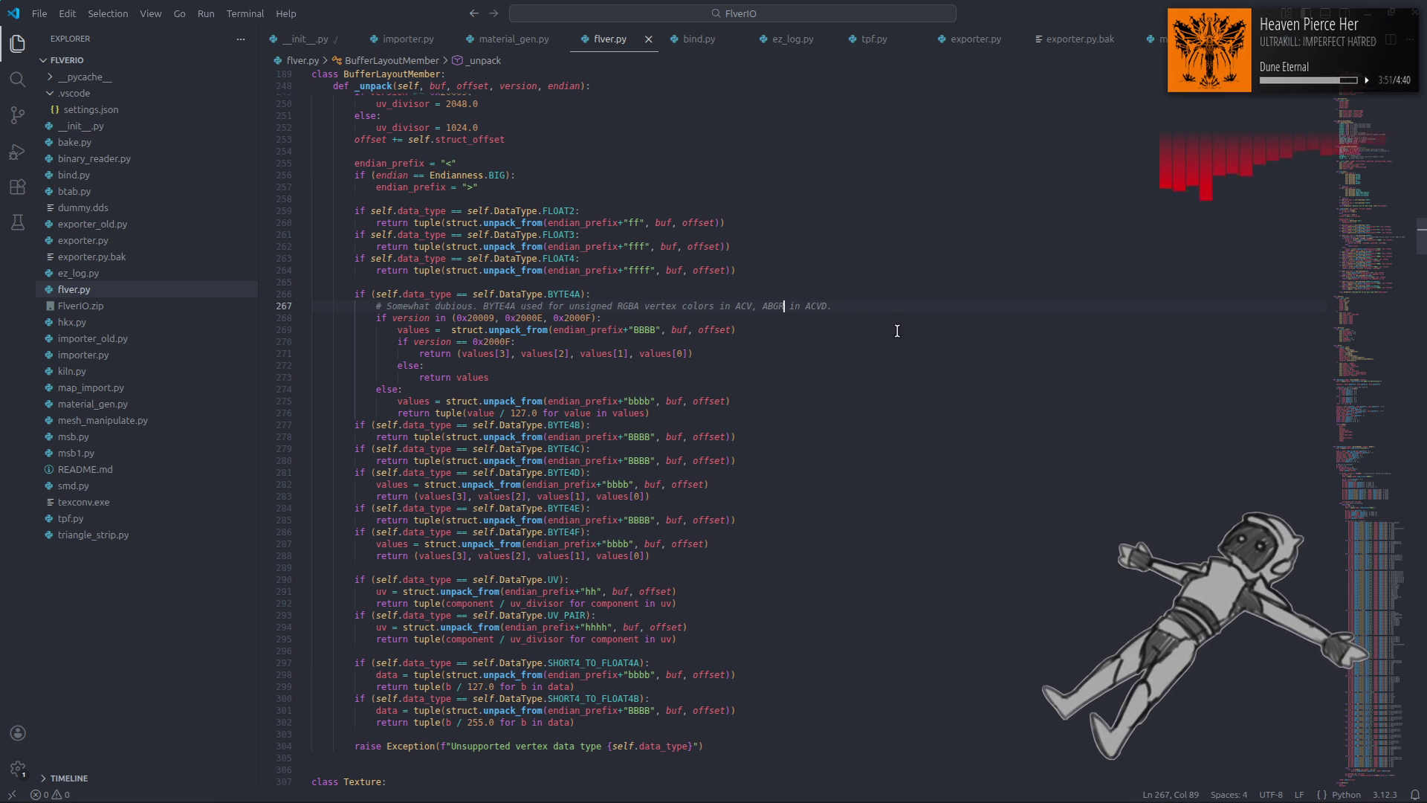
pyautogui.scroll(-2, 897, 331)
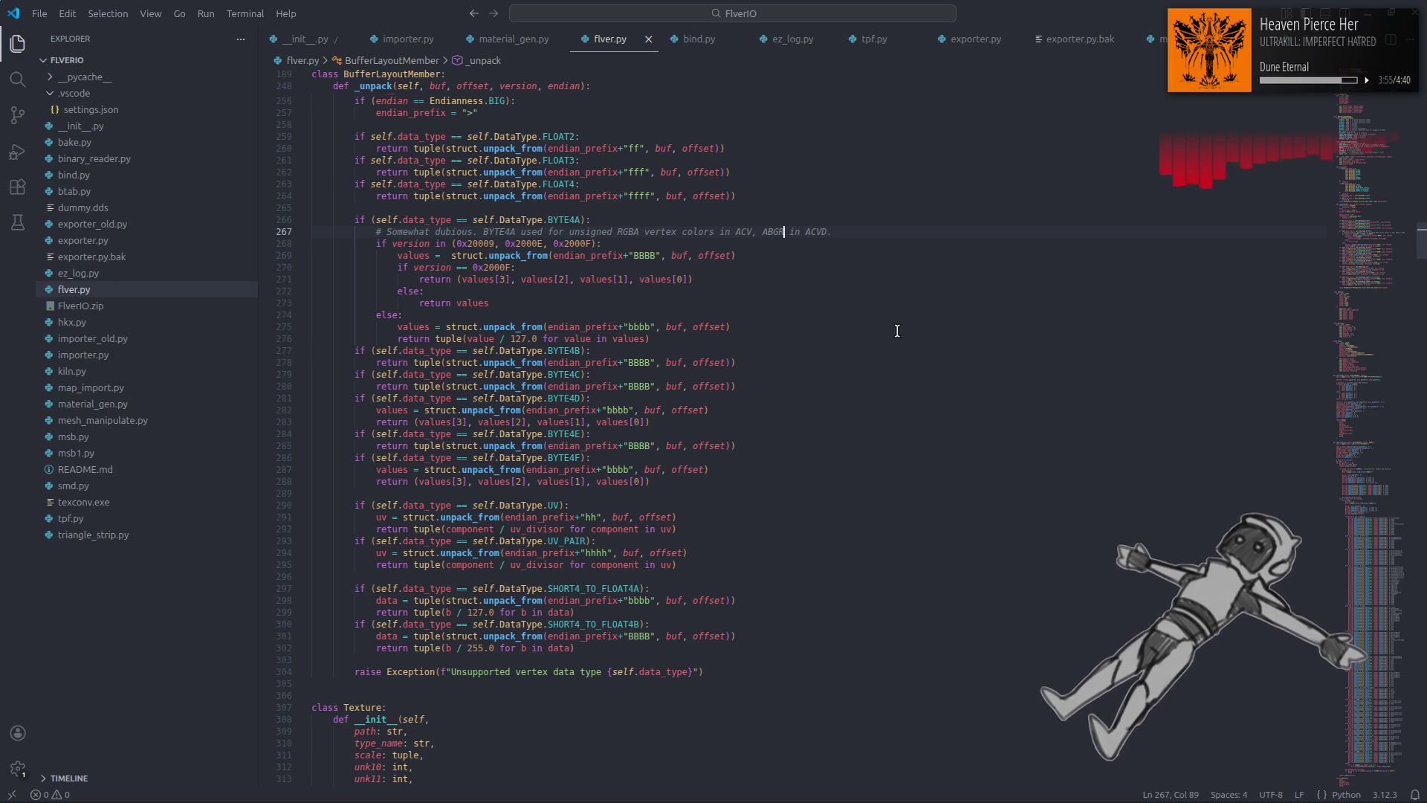
pyautogui.scroll(3, 897, 330)
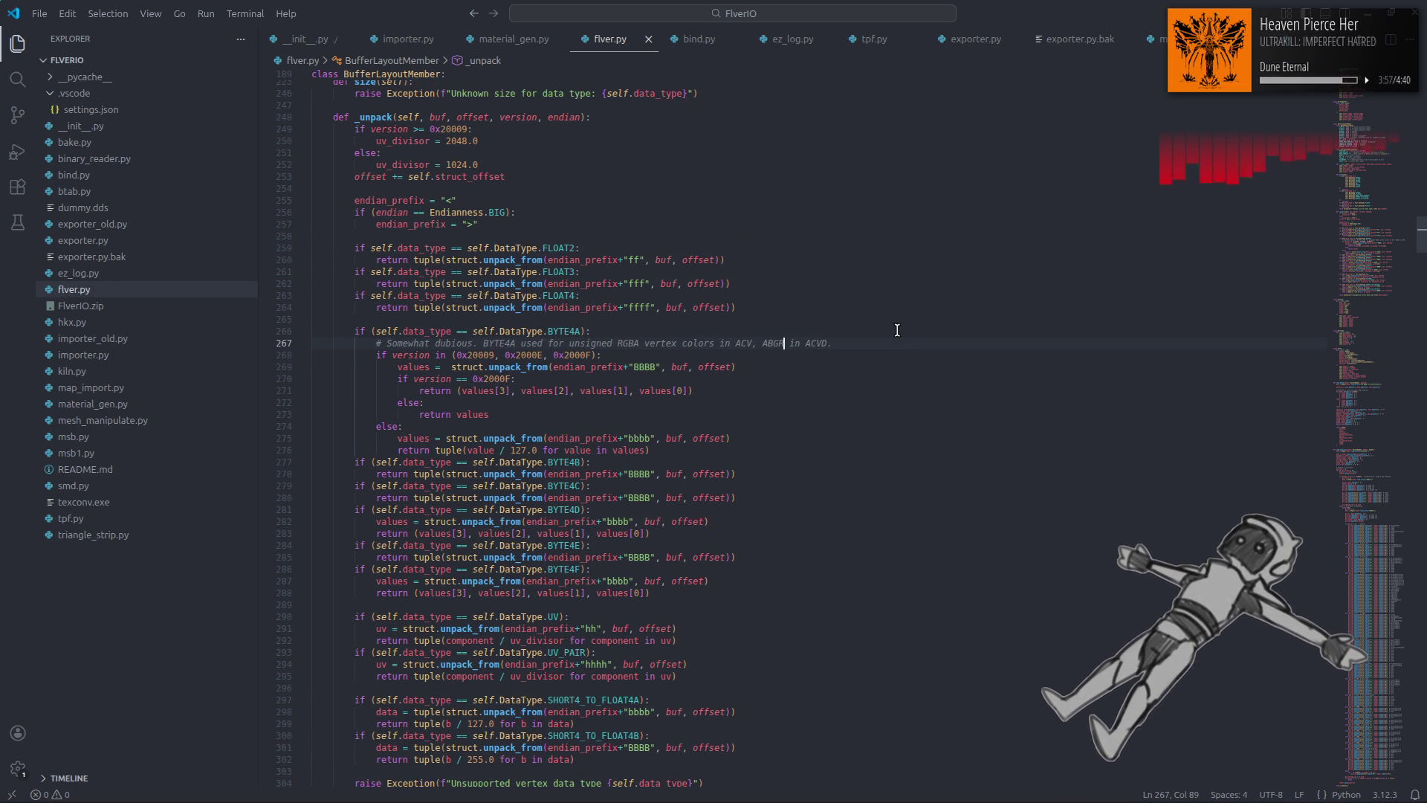